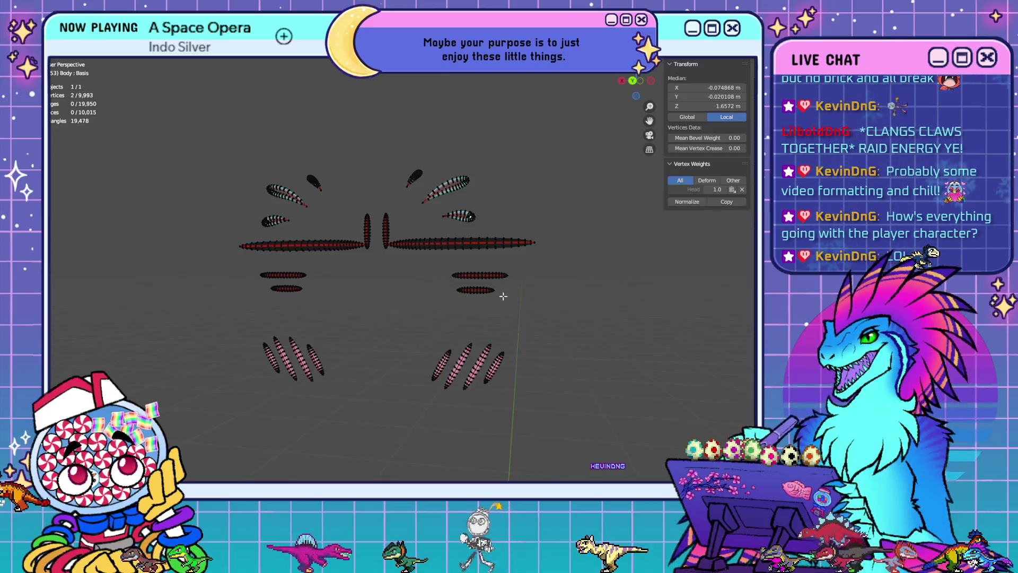
From the front view, select the claw stripes, face stripe, brows and teardrop pieces with select linked
{"action": "mouse_move", "coordinate": [536, 341]}
{"action": "middle_mouse_down"}
{"action": "mouse_move", "coordinate": [341, 346]}
{"action": "mouse_move", "coordinate": [370, 346]}
{"action": "middle_mouse_up"}
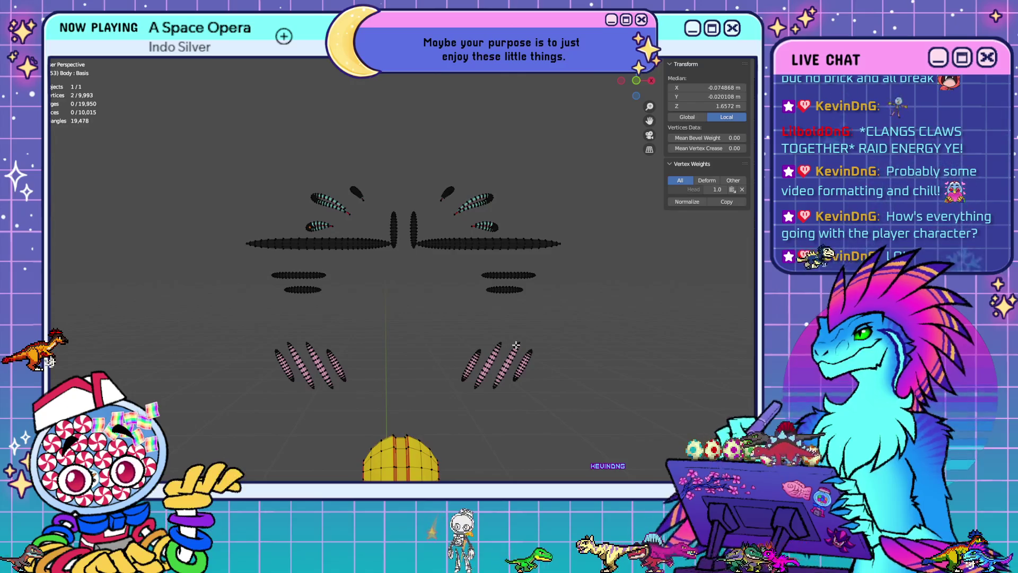
{"action": "key", "text": "ctrl+l"}
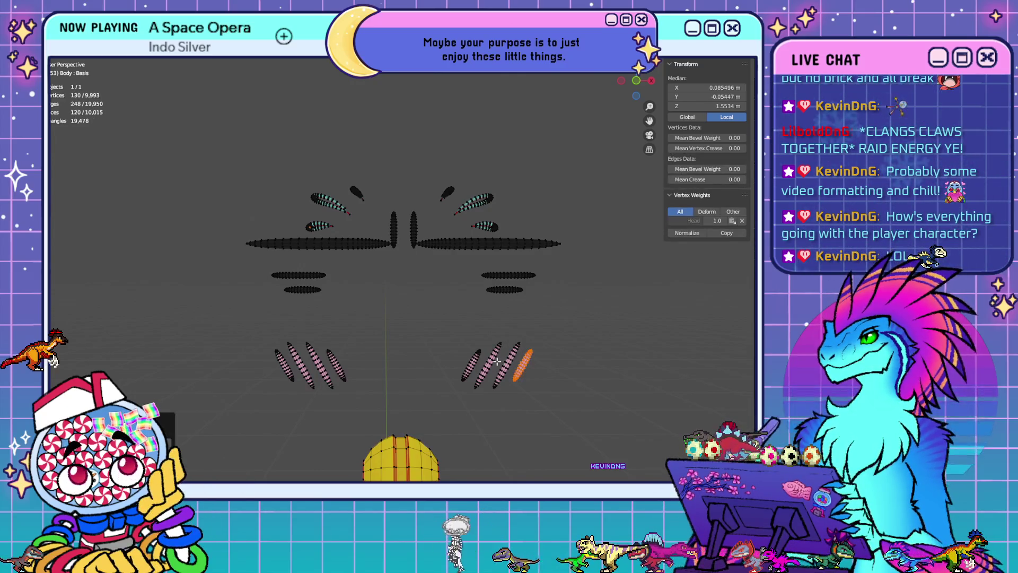
{"action": "key", "text": "l"}
{"action": "key", "text": "l"}
{"action": "key", "text": "l"}
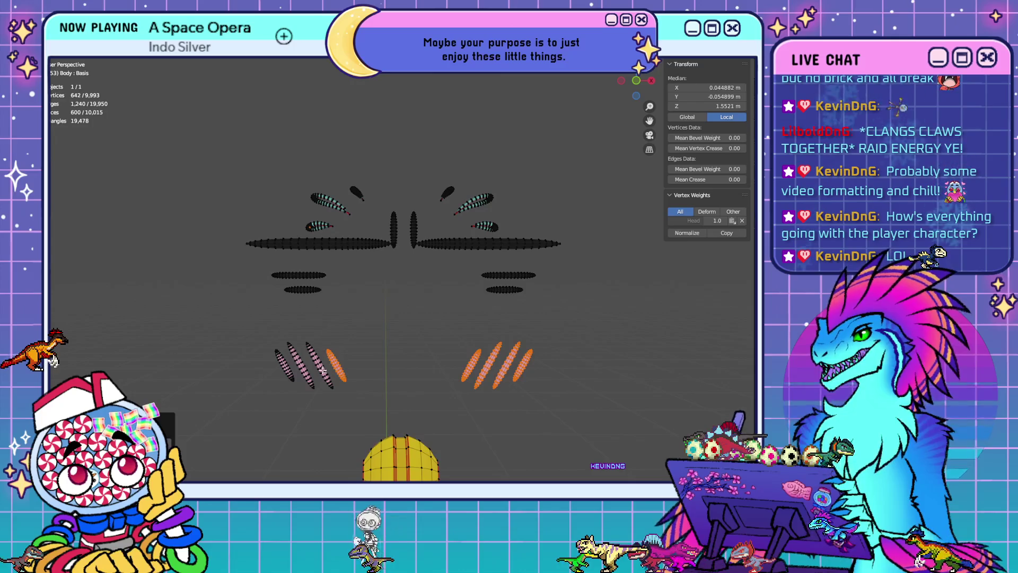
{"action": "key", "text": "l"}
{"action": "key", "text": "l"}
{"action": "key", "text": "l"}
{"action": "key", "text": "l"}
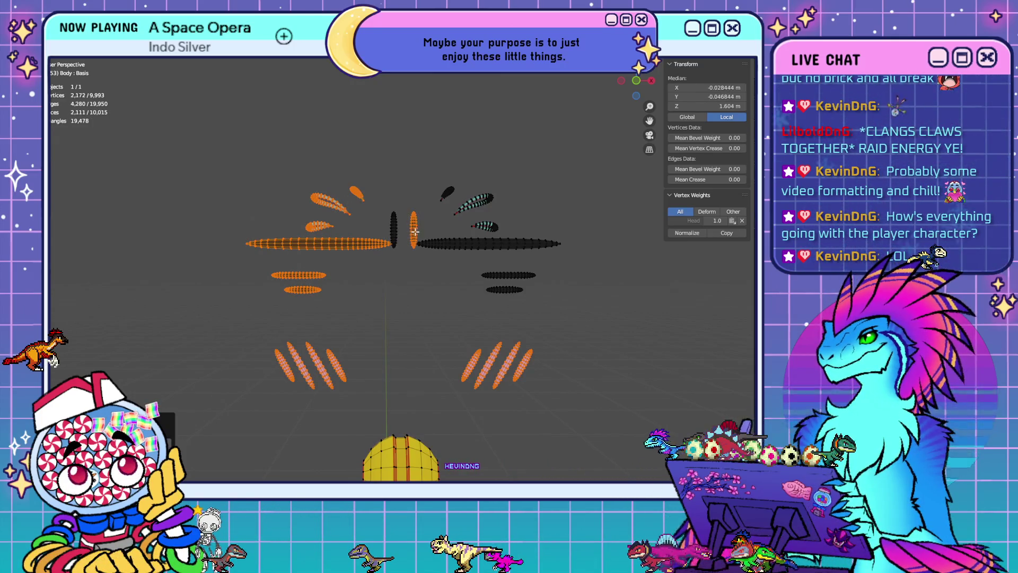
{"action": "key", "text": "l"}
{"action": "key", "text": "l"}
{"action": "key", "text": "l"}
{"action": "key", "text": "l"}
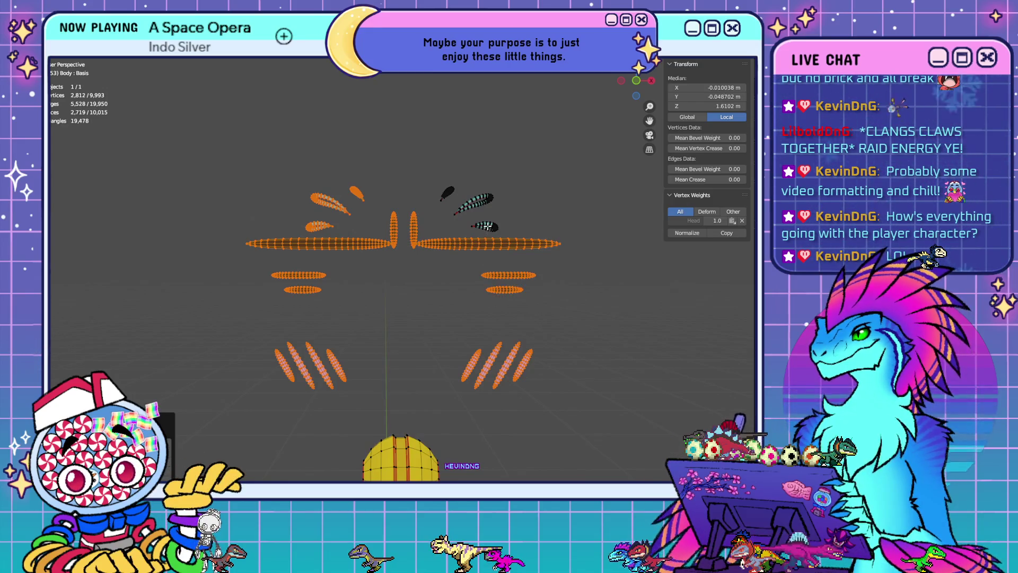
{"action": "key", "text": "l"}
{"action": "key", "text": "l"}
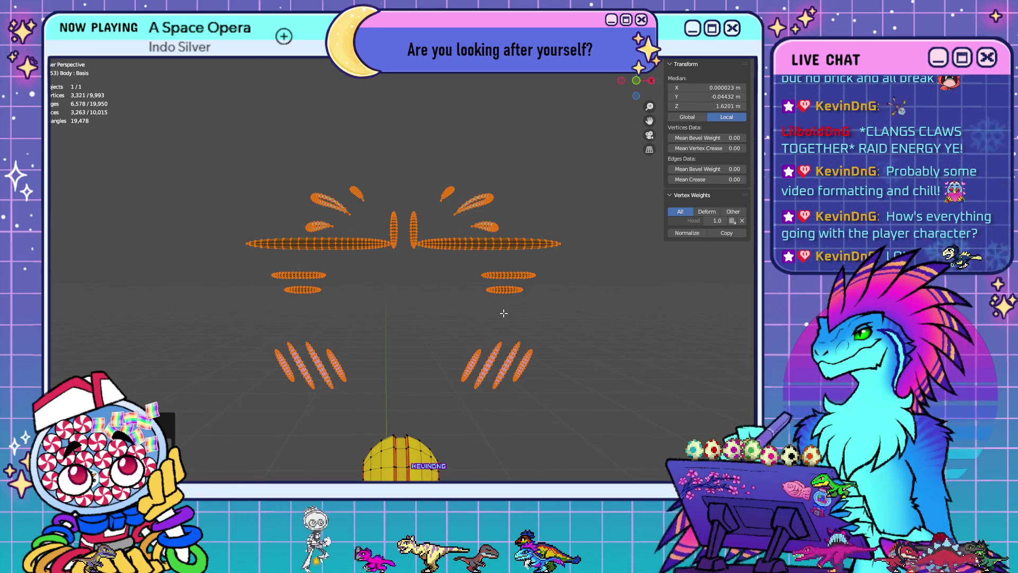
{"action": "key", "text": "Tab"}
{"action": "key", "text": "Tab"}
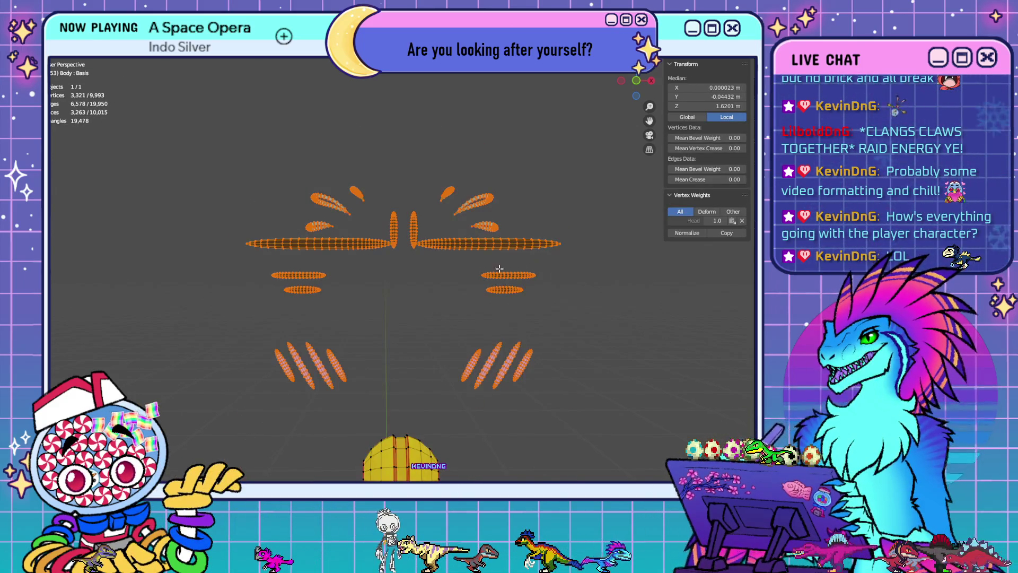
{"action": "scroll", "coordinate": [500, 269], "scroll_direction": "up", "scroll_amount": 10}
Orbit to a symmetric view of the face decal and zoom onto the upper teardrop
{"action": "mouse_move", "coordinate": [426, 314]}
{"action": "middle_mouse_down", "text": "shift"}
{"action": "mouse_move", "coordinate": [457, 275]}
{"action": "mouse_move", "coordinate": [562, 280]}
{"action": "mouse_move", "coordinate": [479, 282]}
{"action": "mouse_move", "coordinate": [412, 372]}
{"action": "mouse_move", "coordinate": [418, 416]}
{"action": "middle_mouse_up", "text": "shift"}
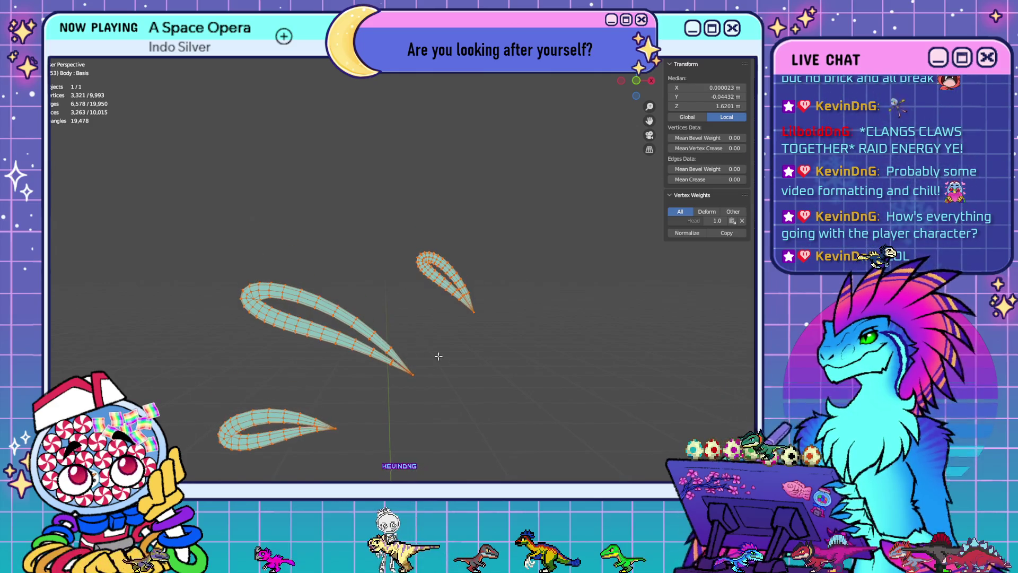
{"action": "mouse_move", "coordinate": [555, 397]}
{"action": "middle_mouse_down"}
{"action": "mouse_move", "coordinate": [598, 370]}
{"action": "mouse_move", "coordinate": [598, 318]}
{"action": "middle_mouse_up"}
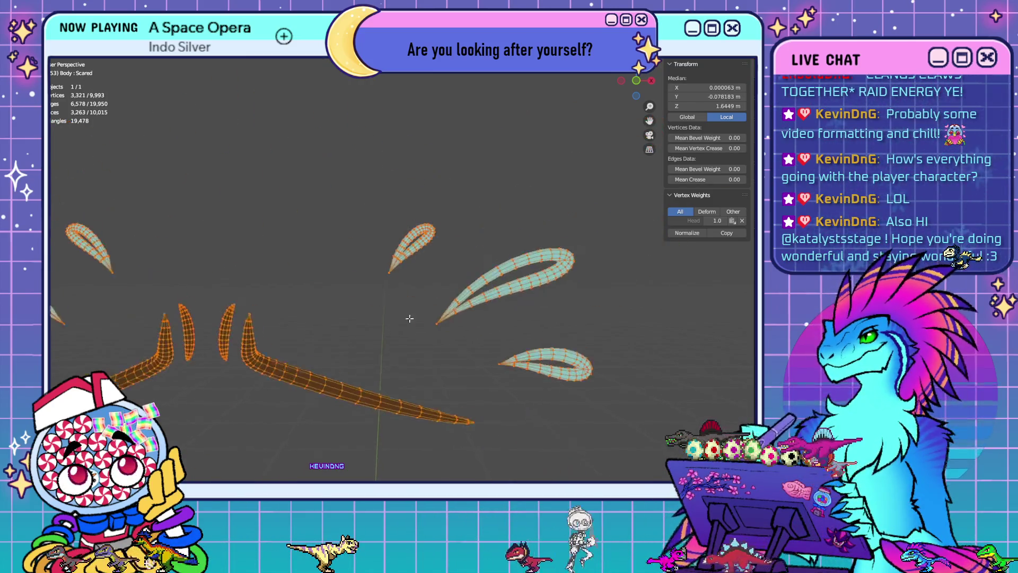
{"action": "middle_click_drag", "start_coordinate": [320, 297], "coordinate": [562, 285]}
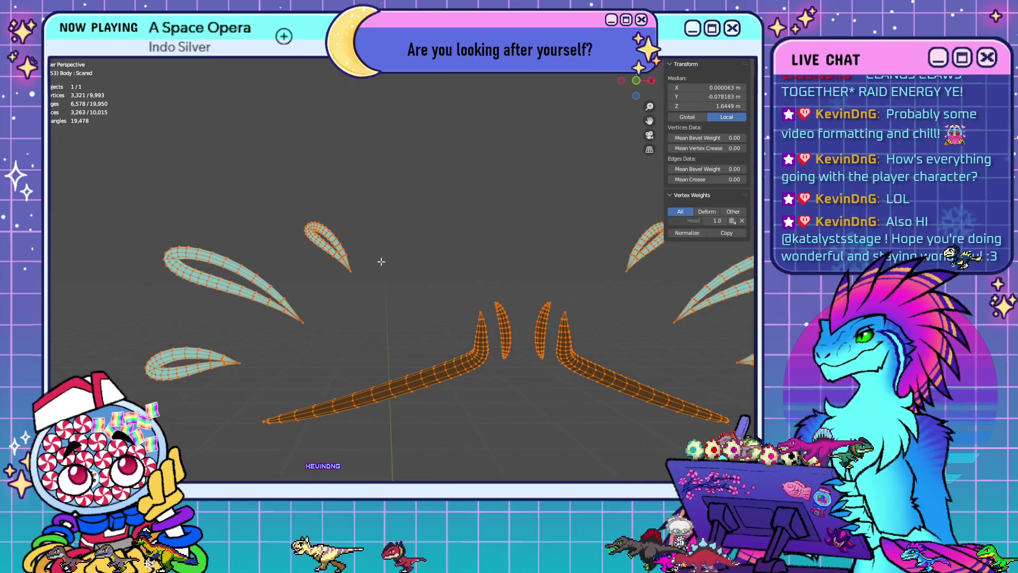
{"action": "scroll", "coordinate": [197, 282], "scroll_direction": "up", "scroll_amount": 5}
{"action": "middle_click_drag", "start_coordinate": [191, 259], "coordinate": [383, 332], "text": "shift"}
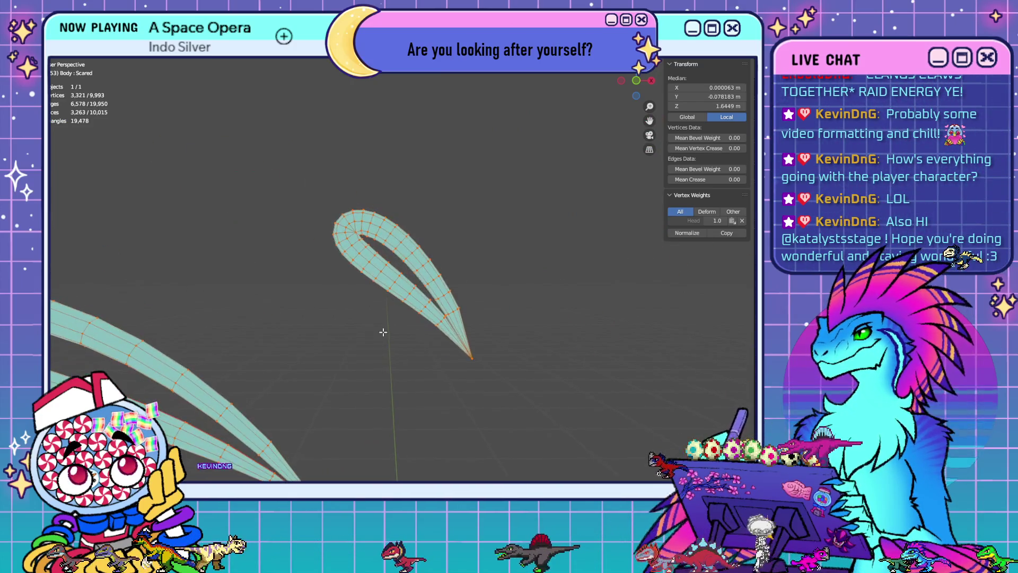
{"action": "scroll", "coordinate": [466, 264], "scroll_direction": "up", "scroll_amount": 5}
{"action": "scroll", "coordinate": [479, 248], "scroll_direction": "down", "scroll_amount": 2}
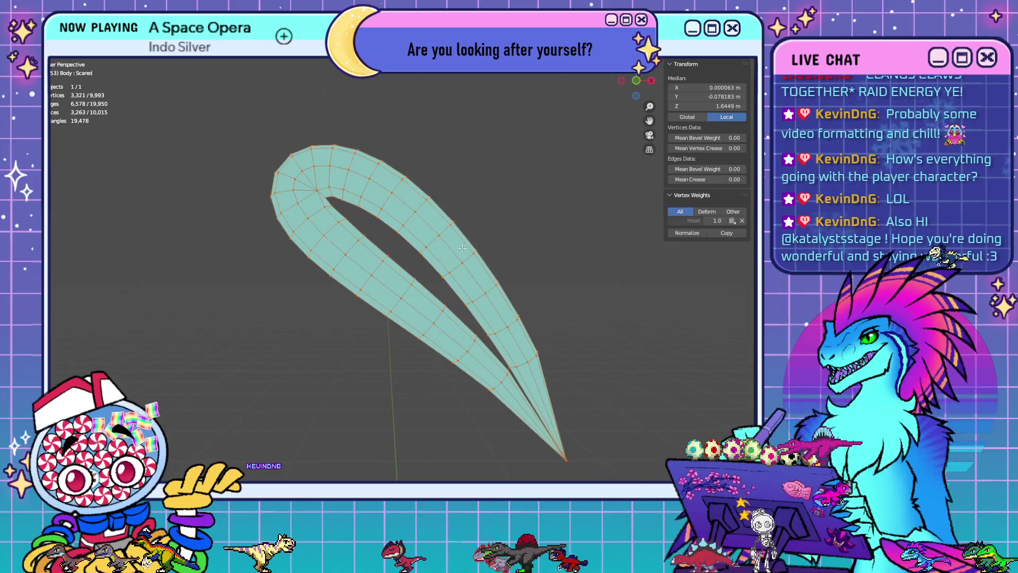
Orbit around the teardrops and brow stripes to compare them from several angles
{"action": "mouse_move", "coordinate": [560, 322]}
{"action": "middle_mouse_down"}
{"action": "mouse_move", "coordinate": [685, 225]}
{"action": "mouse_move", "coordinate": [625, 86]}
{"action": "mouse_move", "coordinate": [615, 92]}
{"action": "middle_mouse_up"}
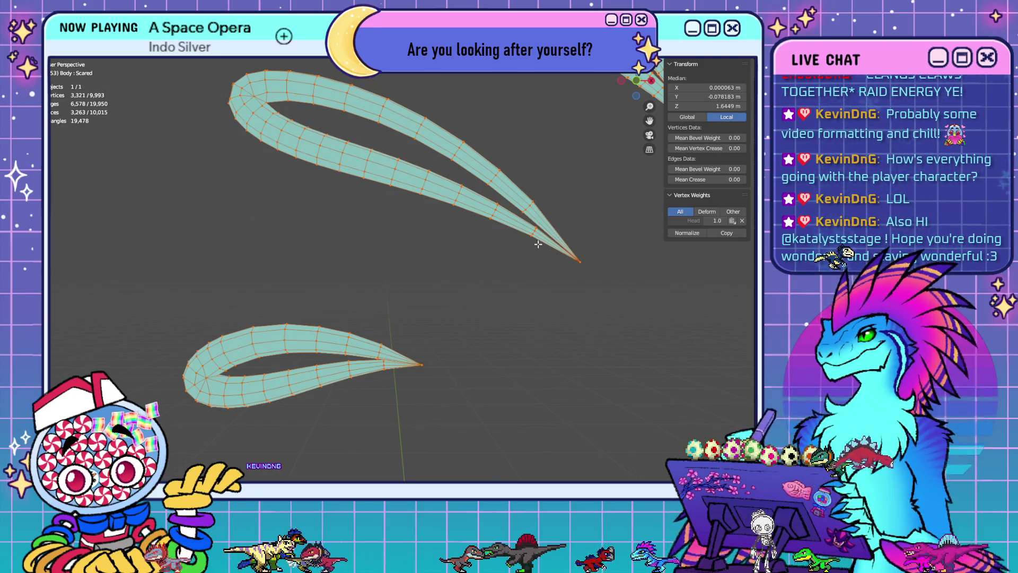
{"action": "mouse_move", "coordinate": [510, 114]}
{"action": "middle_mouse_down", "text": "shift"}
{"action": "mouse_move", "coordinate": [503, 197]}
{"action": "mouse_move", "coordinate": [479, 209]}
{"action": "mouse_move", "coordinate": [475, 200]}
{"action": "mouse_move", "coordinate": [516, 204]}
{"action": "mouse_move", "coordinate": [525, 221]}
{"action": "mouse_move", "coordinate": [507, 211]}
{"action": "middle_mouse_up", "text": "shift"}
{"action": "middle_click_drag", "start_coordinate": [329, 178], "coordinate": [327, 236], "text": "shift"}
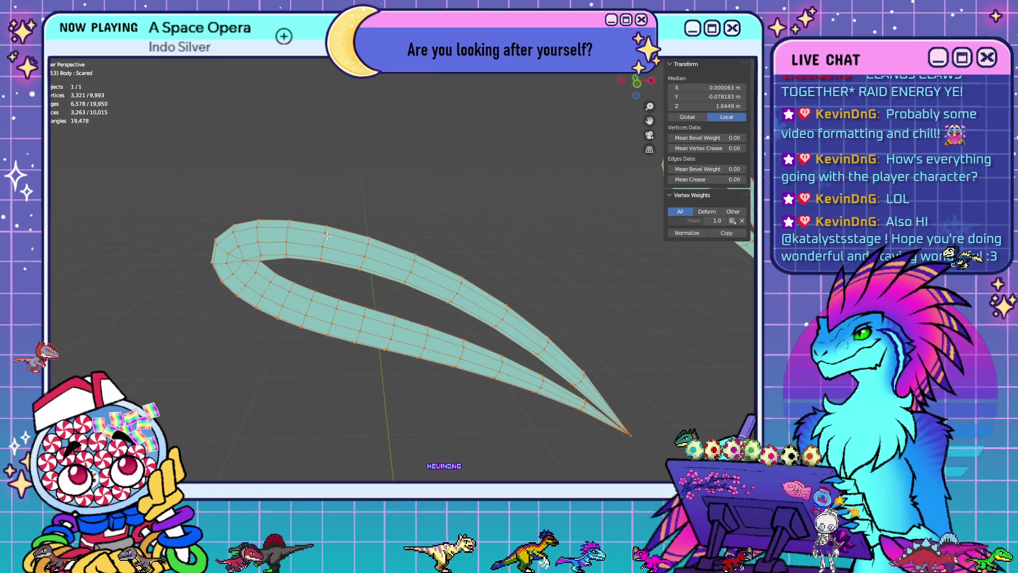
{"action": "mouse_move", "coordinate": [370, 301]}
{"action": "middle_mouse_down"}
{"action": "mouse_move", "coordinate": [260, 290]}
{"action": "mouse_move", "coordinate": [257, 280]}
{"action": "mouse_move", "coordinate": [235, 285]}
{"action": "mouse_move", "coordinate": [404, 323]}
{"action": "mouse_move", "coordinate": [490, 284]}
{"action": "mouse_move", "coordinate": [147, 286]}
{"action": "middle_mouse_up"}
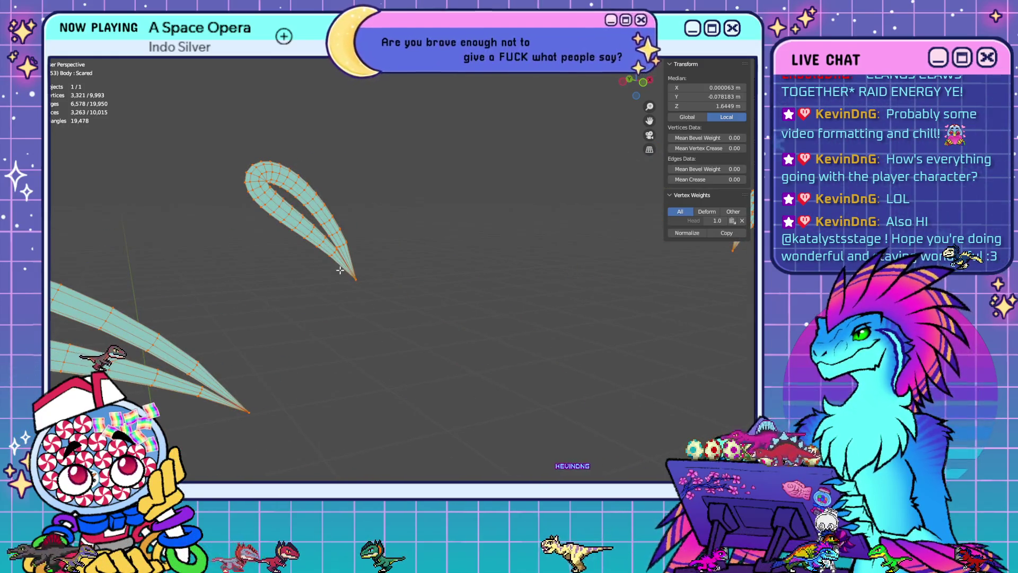
{"action": "mouse_move", "coordinate": [332, 269]}
{"action": "middle_mouse_down"}
{"action": "mouse_move", "coordinate": [291, 268]}
{"action": "mouse_move", "coordinate": [302, 272]}
{"action": "middle_mouse_up"}
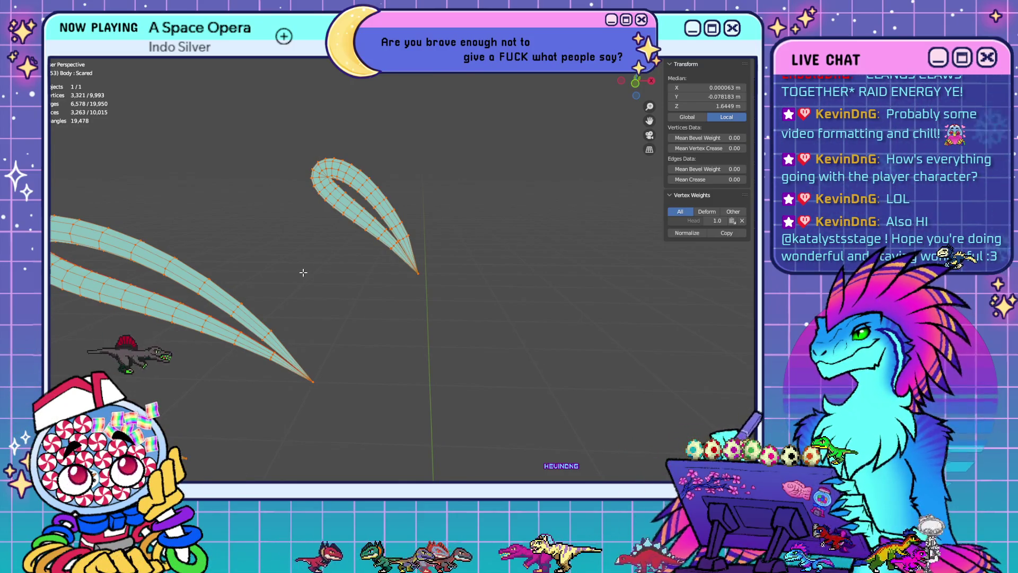
{"action": "mouse_move", "coordinate": [330, 291]}
{"action": "middle_mouse_down"}
{"action": "mouse_move", "coordinate": [359, 268]}
{"action": "mouse_move", "coordinate": [112, 246]}
{"action": "middle_mouse_up"}
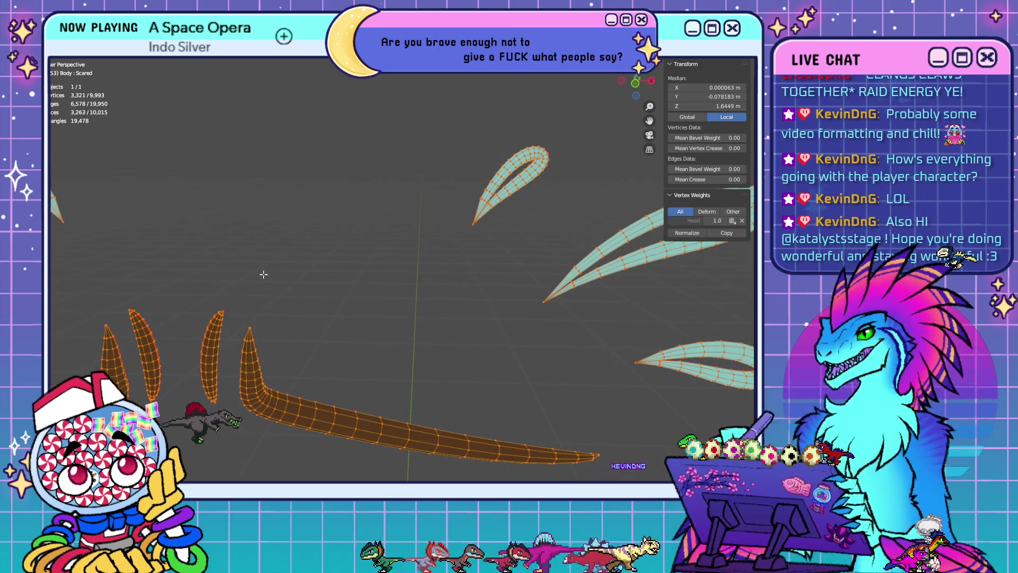
{"action": "middle_click_drag", "start_coordinate": [535, 282], "coordinate": [375, 265]}
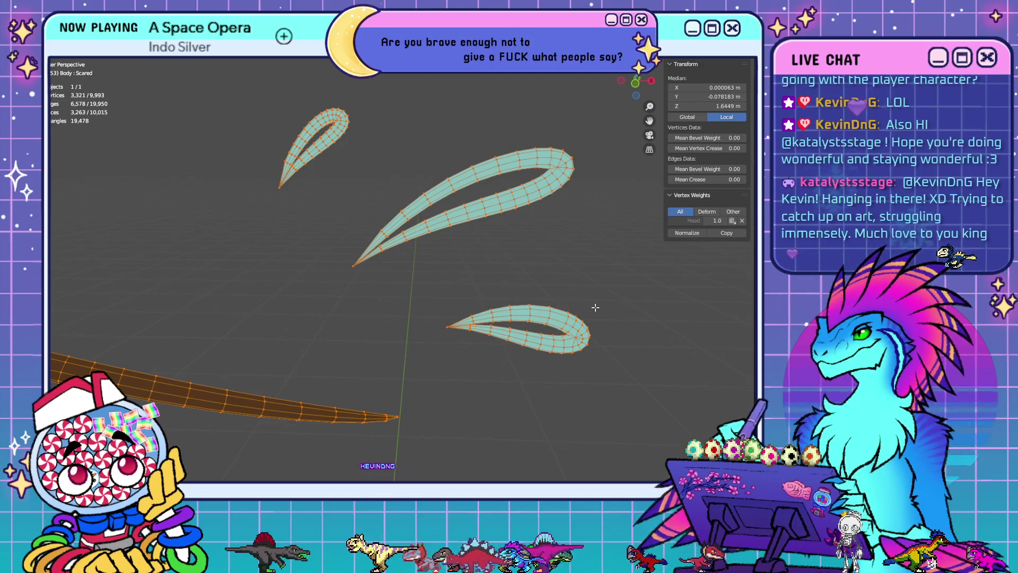
{"action": "mouse_move", "coordinate": [597, 310]}
{"action": "middle_mouse_down"}
{"action": "mouse_move", "coordinate": [336, 298]}
{"action": "mouse_move", "coordinate": [478, 311]}
{"action": "middle_mouse_up"}
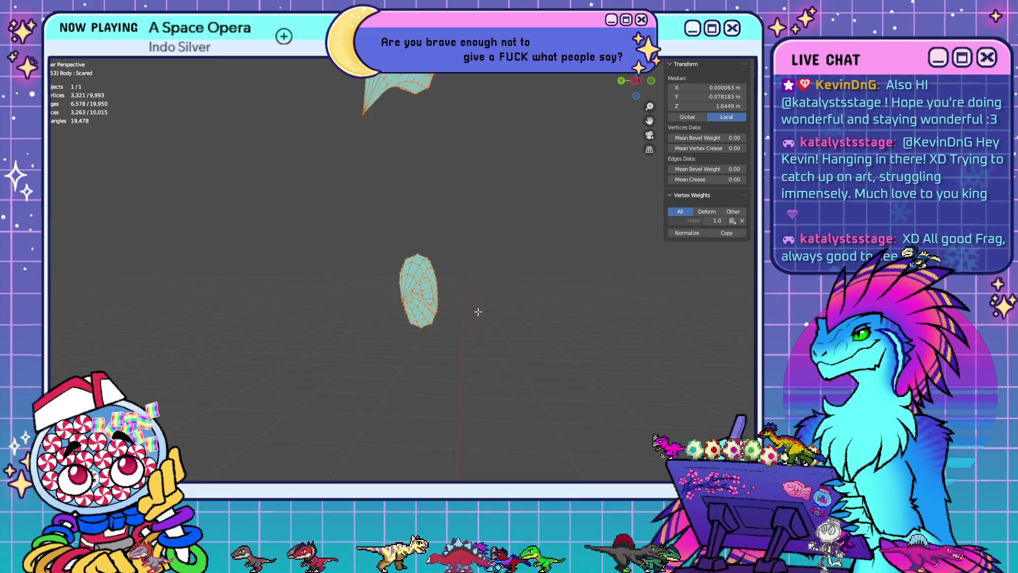
{"action": "mouse_move", "coordinate": [487, 319]}
{"action": "middle_mouse_down"}
{"action": "mouse_move", "coordinate": [379, 305]}
{"action": "mouse_move", "coordinate": [413, 273]}
{"action": "middle_mouse_up"}
Select edge loops across the teardrop, trial-dissolve them, then undo the dissolve
{"action": "left_click", "coordinate": [345, 273], "text": "alt"}
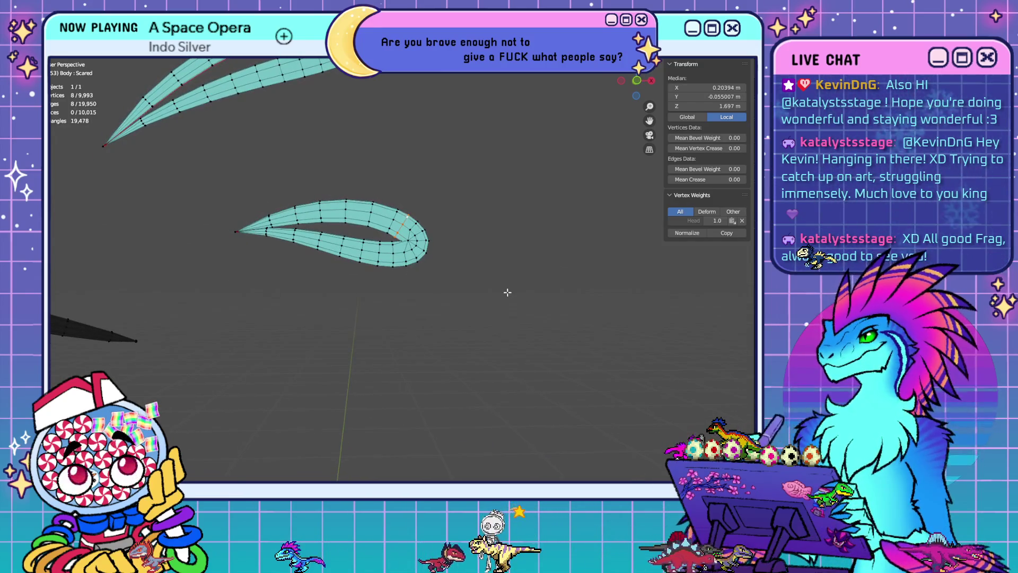
{"action": "key", "text": "alt+a"}
{"action": "left_click", "coordinate": [380, 247], "text": "alt"}
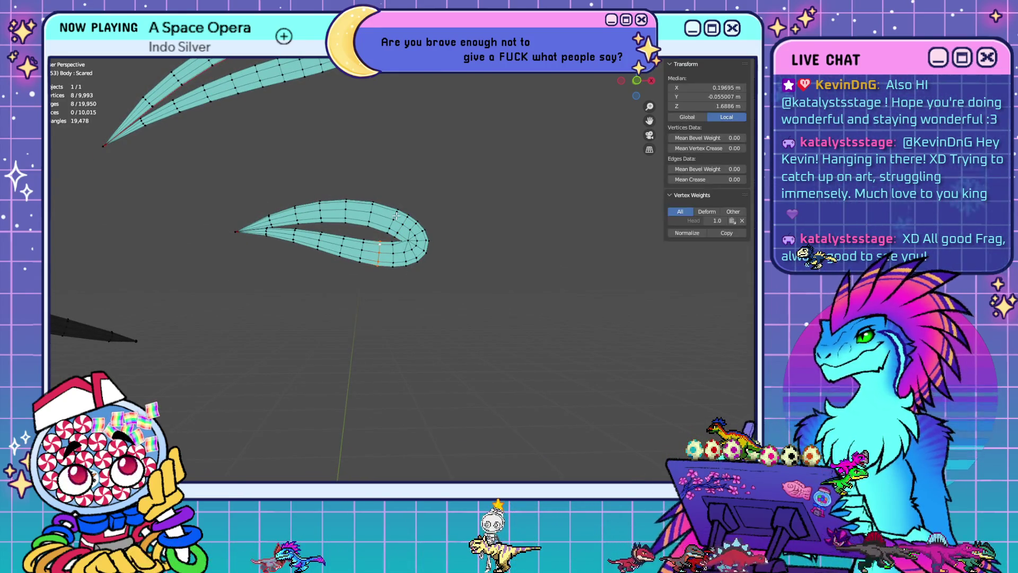
{"action": "middle_click_drag", "start_coordinate": [391, 265], "coordinate": [393, 277]}
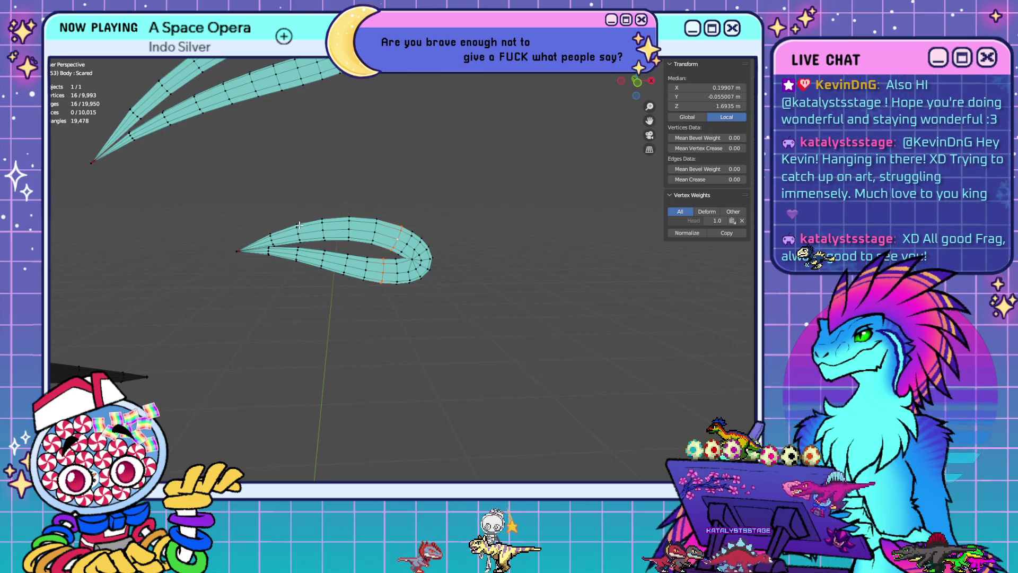
{"action": "key", "text": "x"}
{"action": "left_click", "coordinate": [437, 329]}
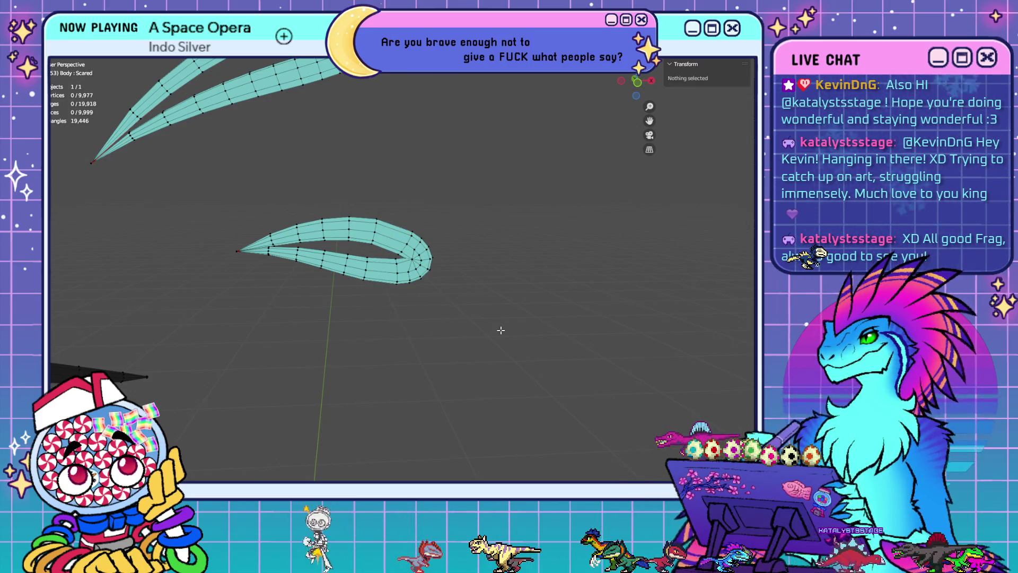
{"action": "key", "text": "ctrl+z"}
Adjust the loop selection and dissolve both loops, leaving 9,977 vertices, then view the whole decal
{"action": "left_click", "coordinate": [383, 268], "text": "alt"}
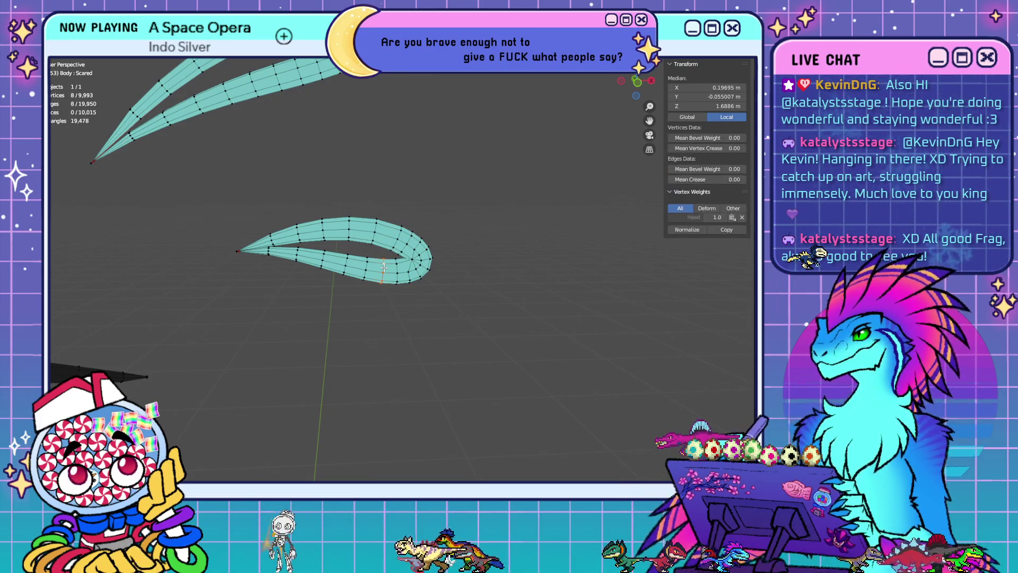
{"action": "key", "text": "x"}
{"action": "left_click", "coordinate": [512, 324]}
{"action": "middle_click_drag", "start_coordinate": [466, 329], "coordinate": [401, 297]}
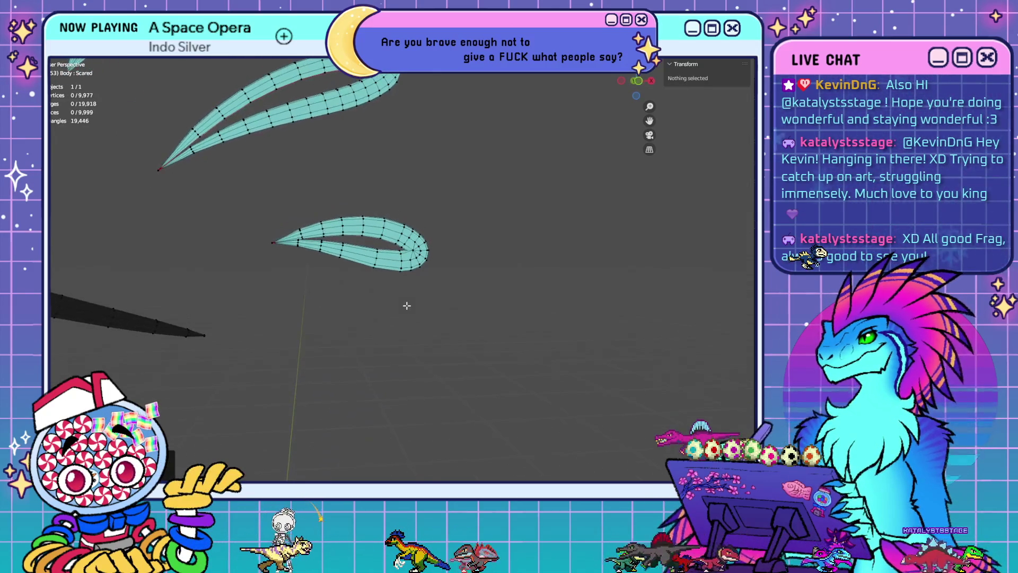
{"action": "scroll", "coordinate": [403, 300], "scroll_direction": "down", "scroll_amount": 5}
{"action": "middle_click_drag", "start_coordinate": [280, 280], "coordinate": [295, 290]}
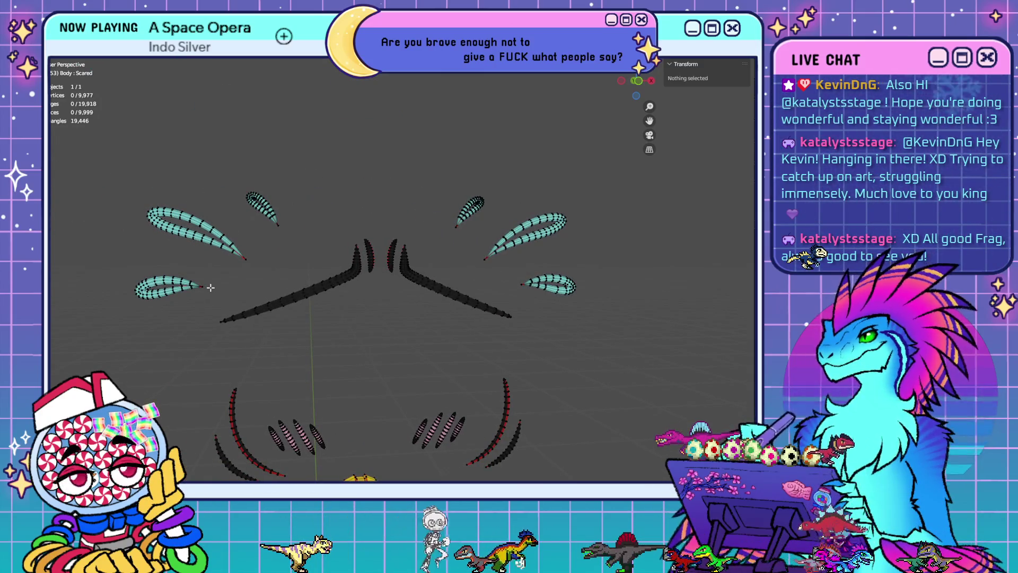
Undo and redo the teardrop loop removal with Dissolve Edges, leaving 9,961 vertices
{"action": "key", "text": "ctrl+z"}
{"action": "middle_click_drag", "start_coordinate": [212, 287], "coordinate": [222, 289]}
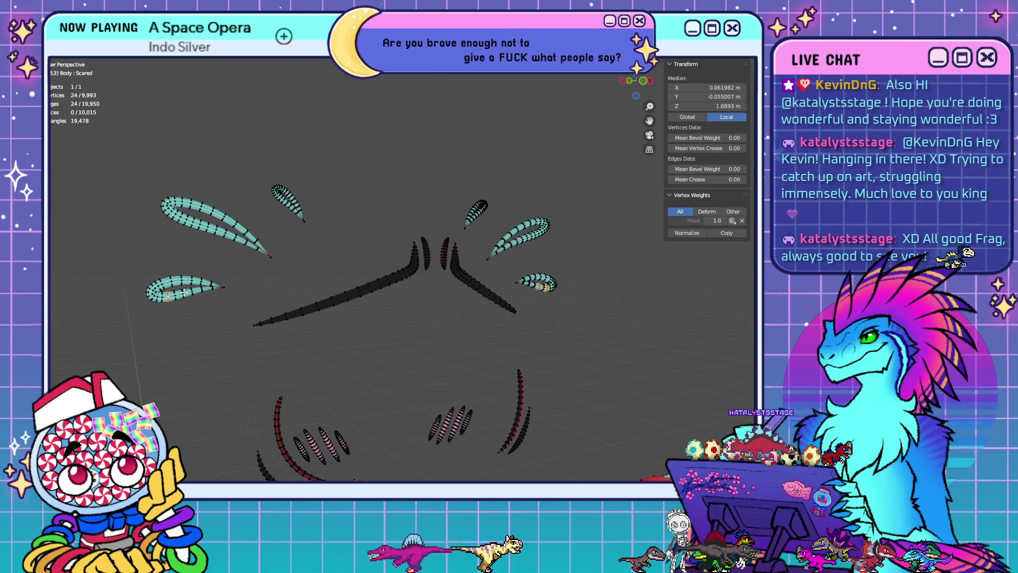
{"action": "key", "text": "ctrl+z"}
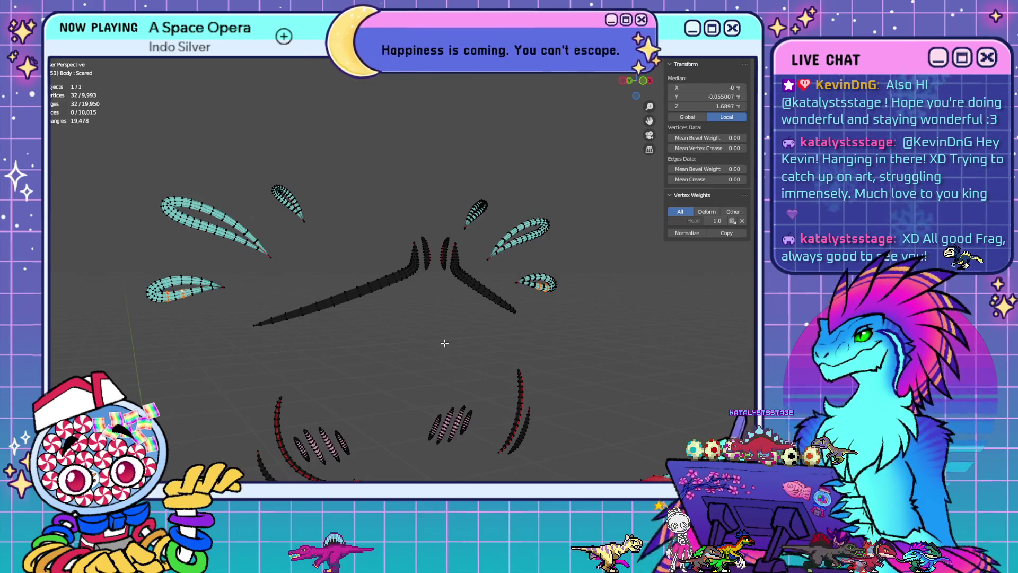
{"action": "key", "text": "x"}
{"action": "left_click", "coordinate": [444, 343]}
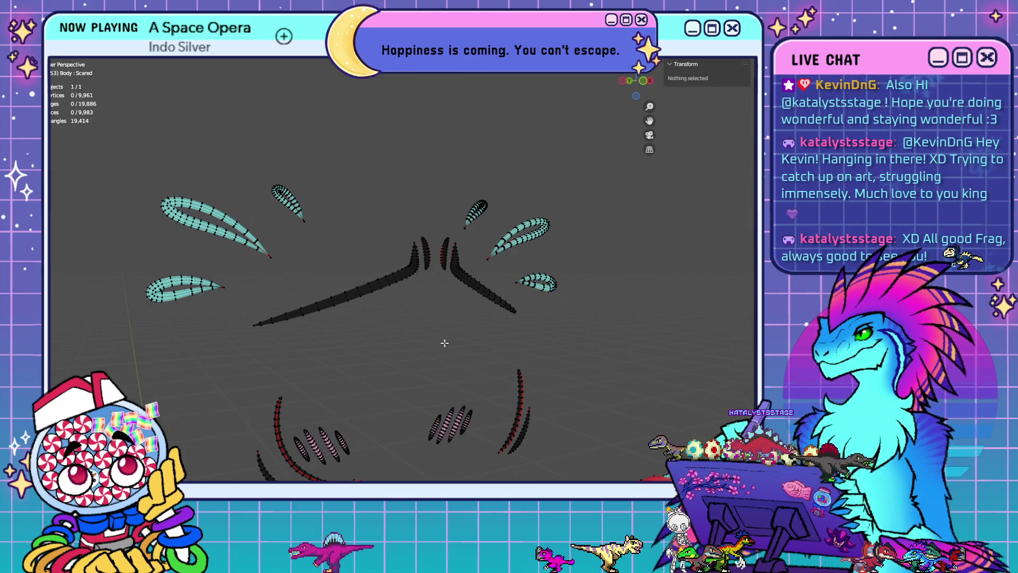
Switch to Front Orthographic view and frame the whole decal
{"action": "middle_click_drag", "start_coordinate": [444, 342], "coordinate": [371, 342]}
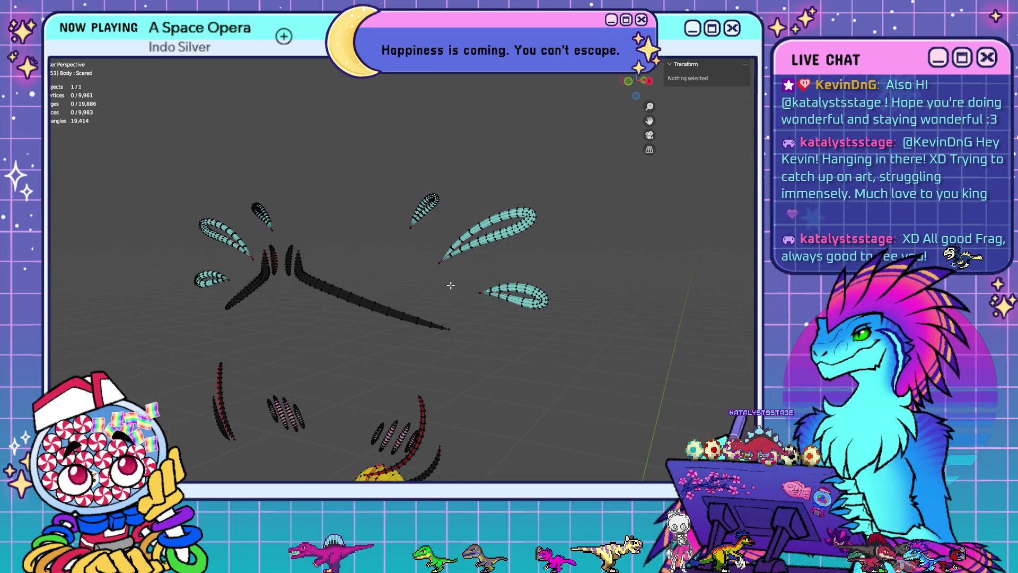
{"action": "key", "text": "KP_1"}
{"action": "scroll", "coordinate": [450, 266], "scroll_direction": "up", "scroll_amount": 1}
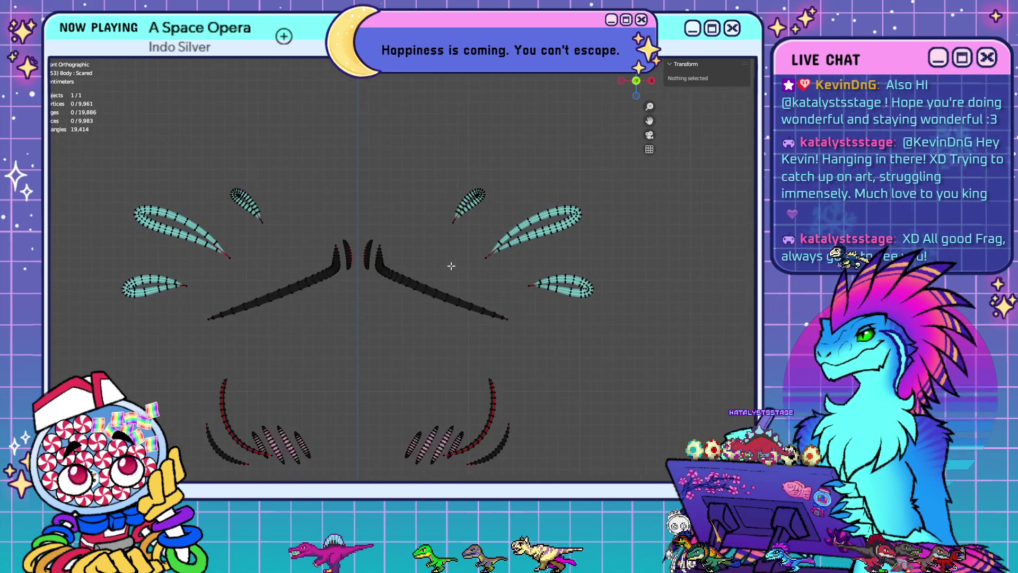
{"action": "middle_click_drag", "start_coordinate": [599, 249], "coordinate": [485, 285], "text": "shift"}
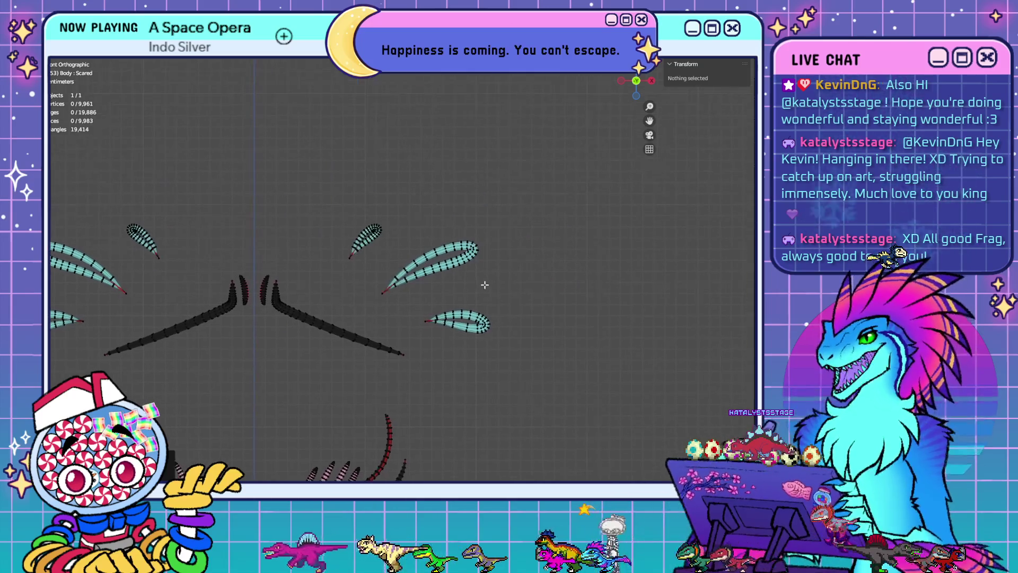
{"action": "middle_click_drag", "start_coordinate": [332, 290], "coordinate": [513, 284], "text": "shift"}
{"action": "scroll", "coordinate": [477, 286], "scroll_direction": "up", "scroll_amount": 4}
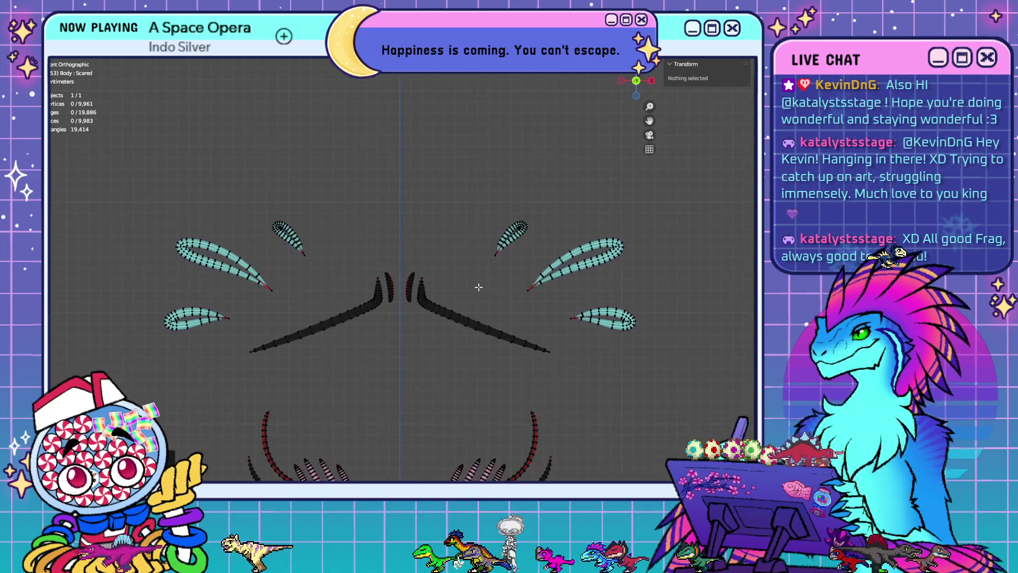
{"action": "scroll", "coordinate": [397, 255], "scroll_direction": "down", "scroll_amount": 3, "text": "ctrl"}
{"action": "scroll", "coordinate": [398, 234], "scroll_direction": "up", "scroll_amount": 2, "text": "shift"}
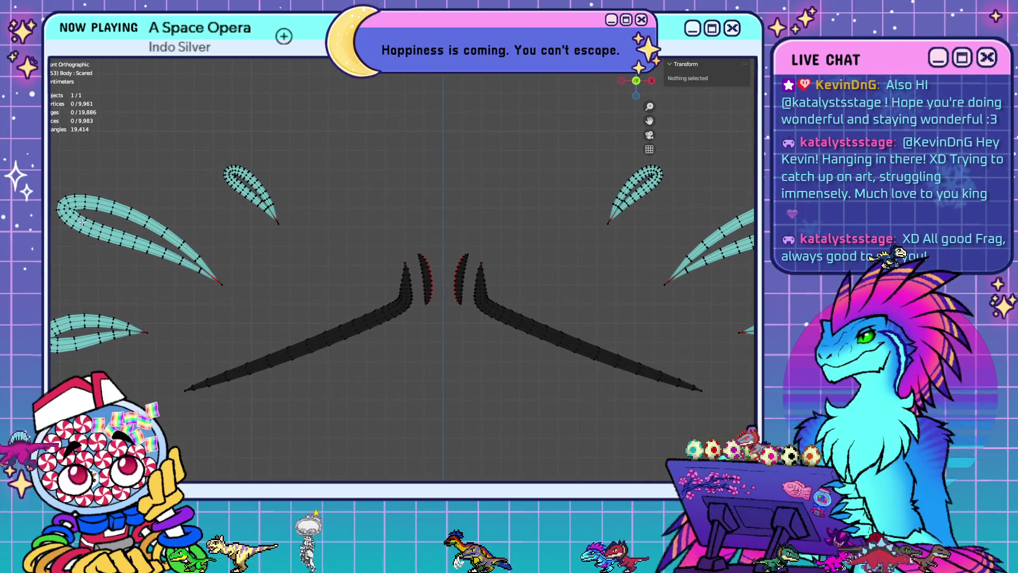
Dissolve an edge loop on each large upper teardrop, reaching 9,945 vertices, then pick the next left loop
{"action": "left_click", "coordinate": [86, 221]}
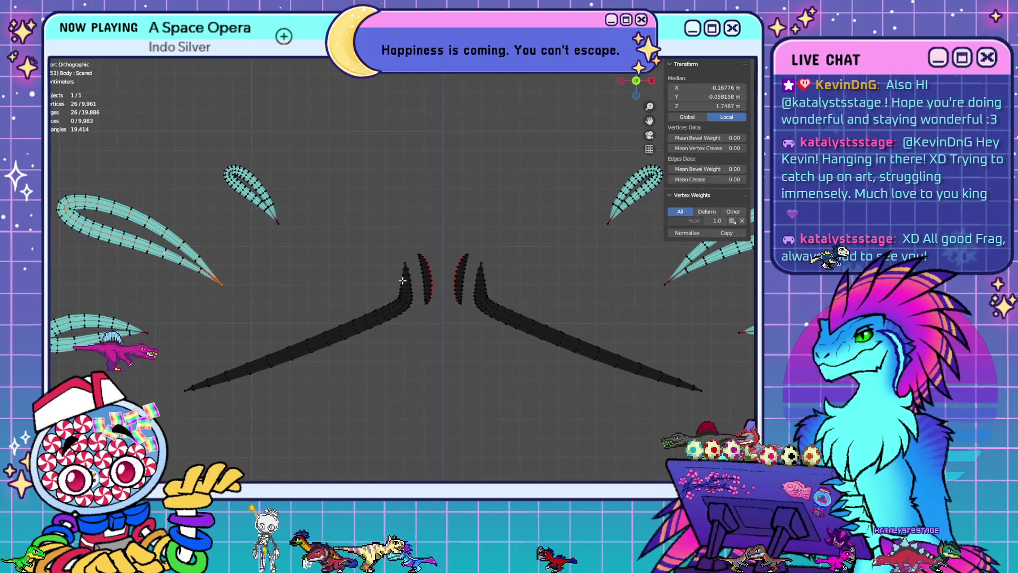
{"action": "left_click", "coordinate": [165, 253], "text": "alt"}
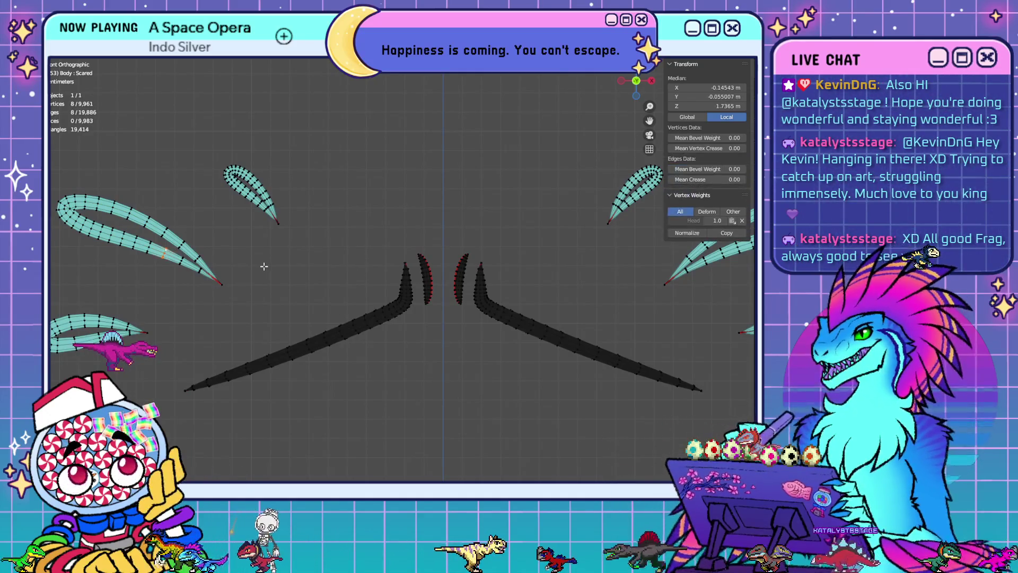
{"action": "left_click_drag", "start_coordinate": [441, 263], "coordinate": [364, 272], "text": "shift"}
{"action": "scroll", "coordinate": [493, 261], "scroll_direction": "down", "scroll_amount": 1}
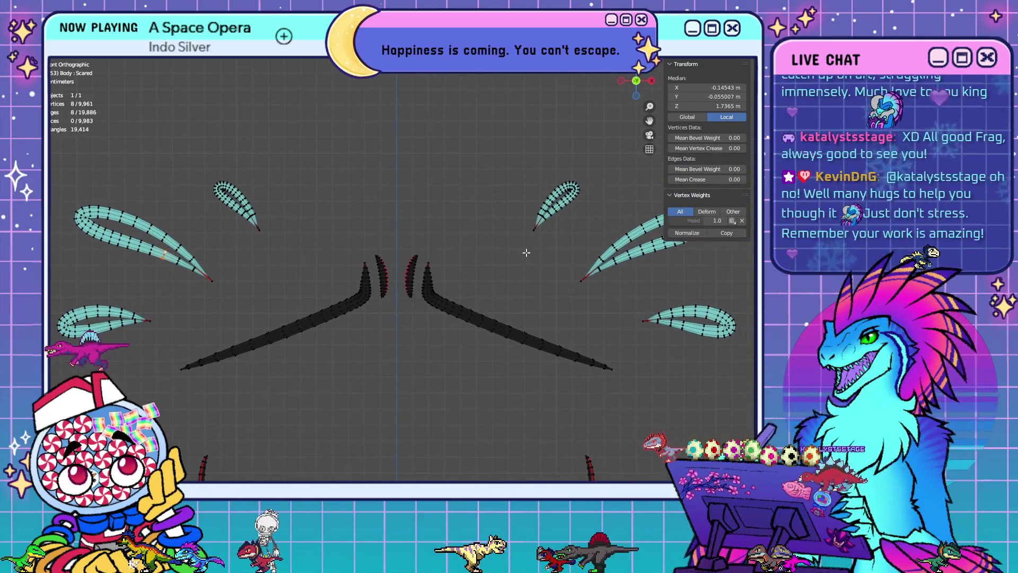
{"action": "left_click", "coordinate": [685, 64]}
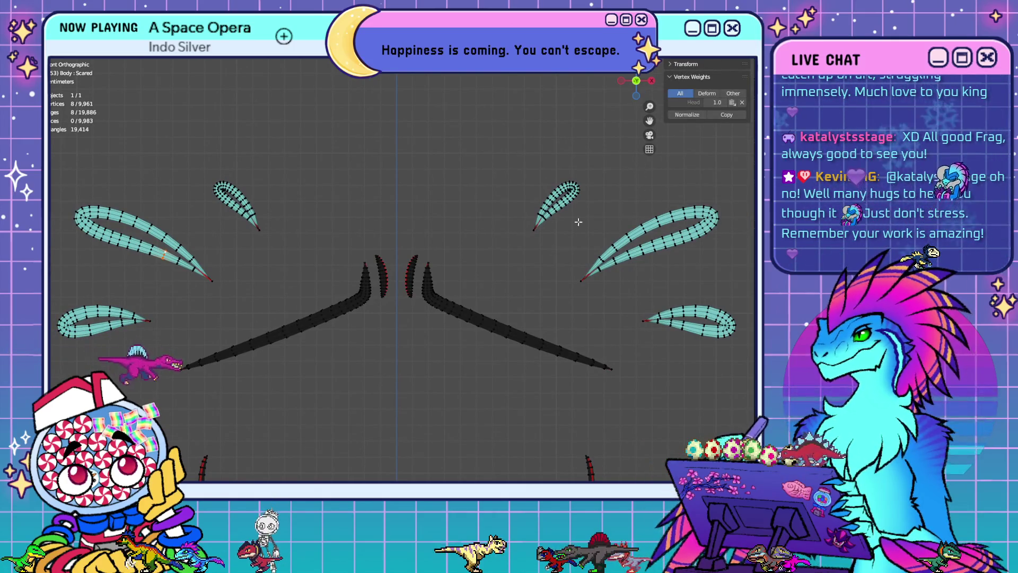
{"action": "mouse_move", "coordinate": [412, 363]}
{"action": "middle_mouse_down", "text": "shift"}
{"action": "mouse_move", "coordinate": [421, 351]}
{"action": "mouse_move", "coordinate": [418, 312]}
{"action": "middle_mouse_up", "text": "shift"}
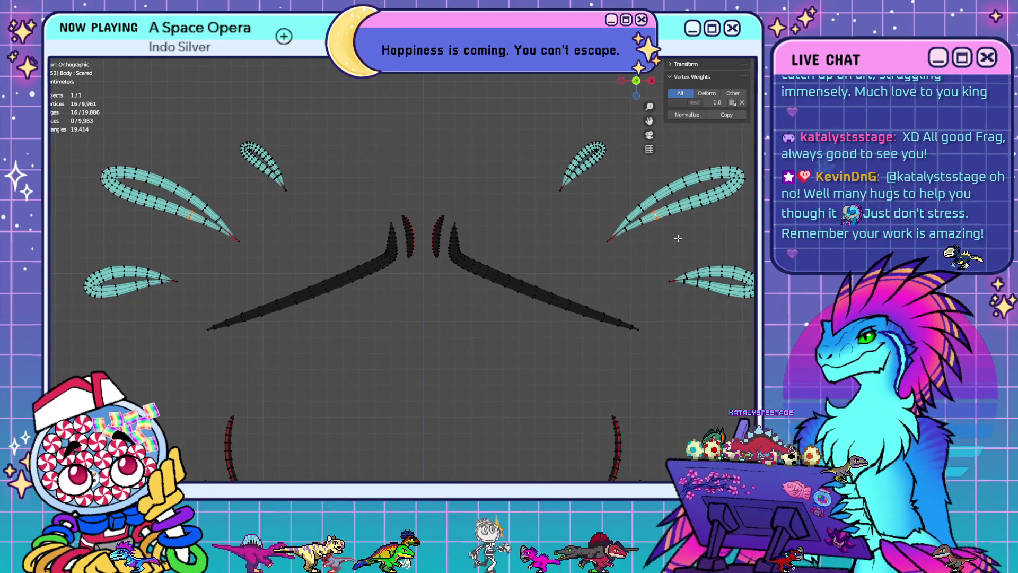
{"action": "key", "text": "x"}
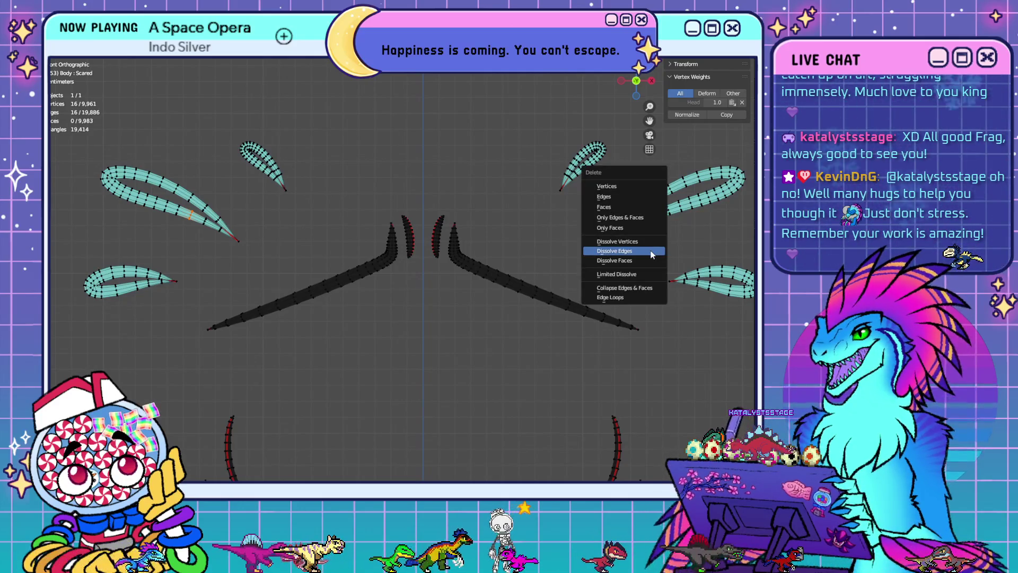
{"action": "left_click", "coordinate": [627, 250]}
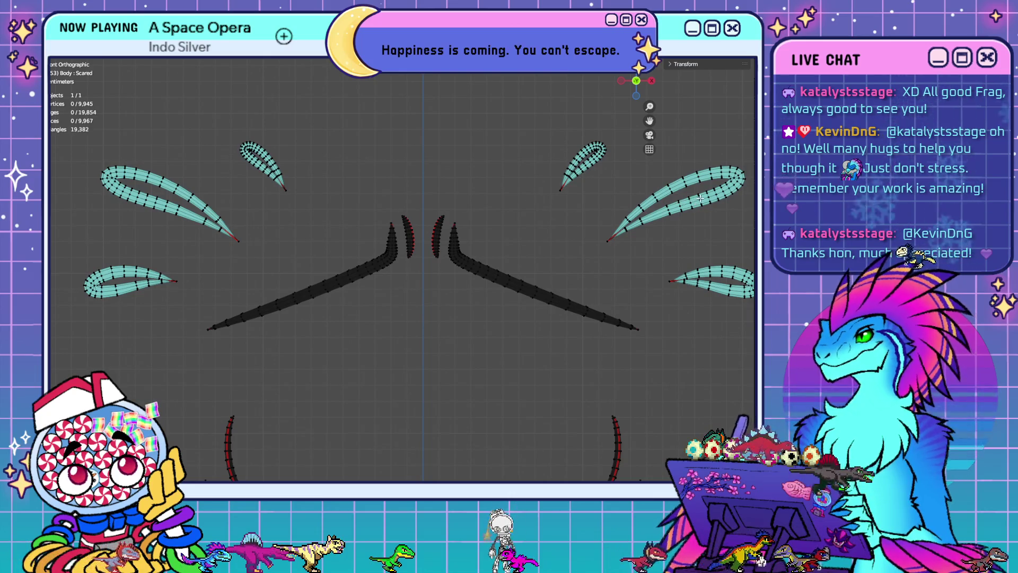
{"action": "left_click", "coordinate": [166, 207]}
Select four more loops across both large teardrops, dissolve them, then undo back to 9,945 vertices
{"action": "left_click", "coordinate": [680, 206], "text": "shift"}
{"action": "left_click", "coordinate": [147, 197], "text": "shift"}
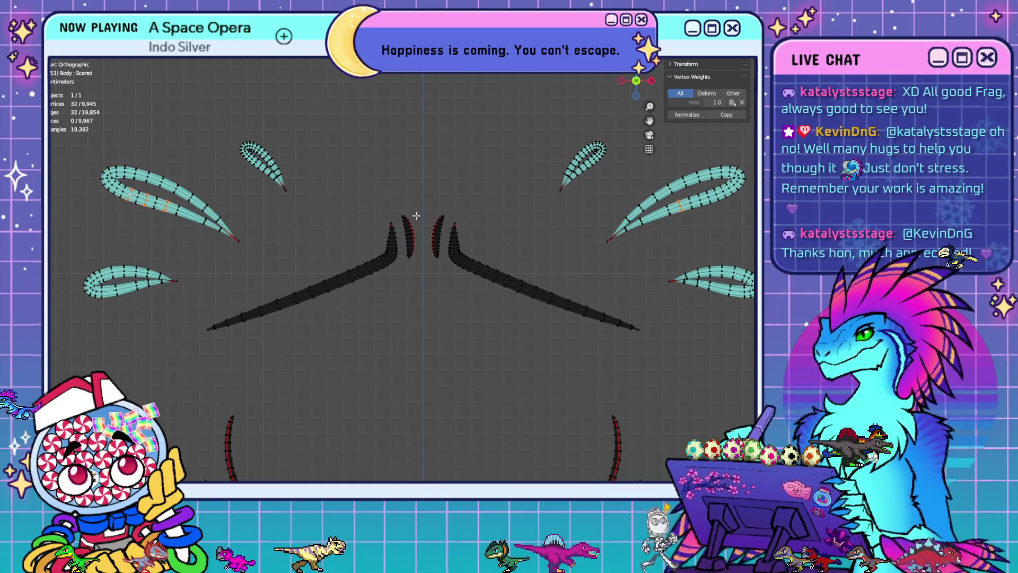
{"action": "left_click", "coordinate": [705, 197], "text": "shift"}
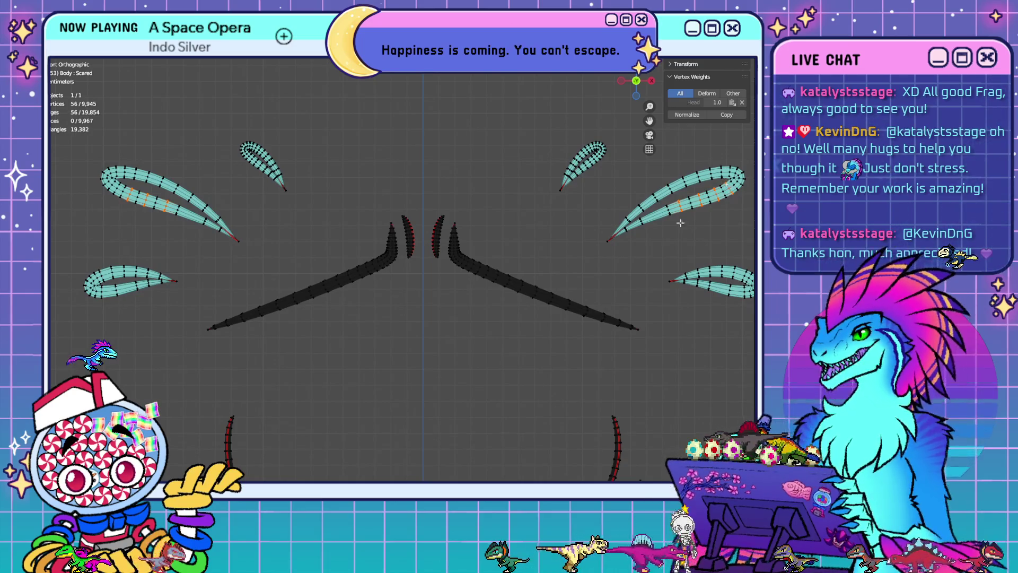
{"action": "left_click", "coordinate": [118, 186], "text": "shift"}
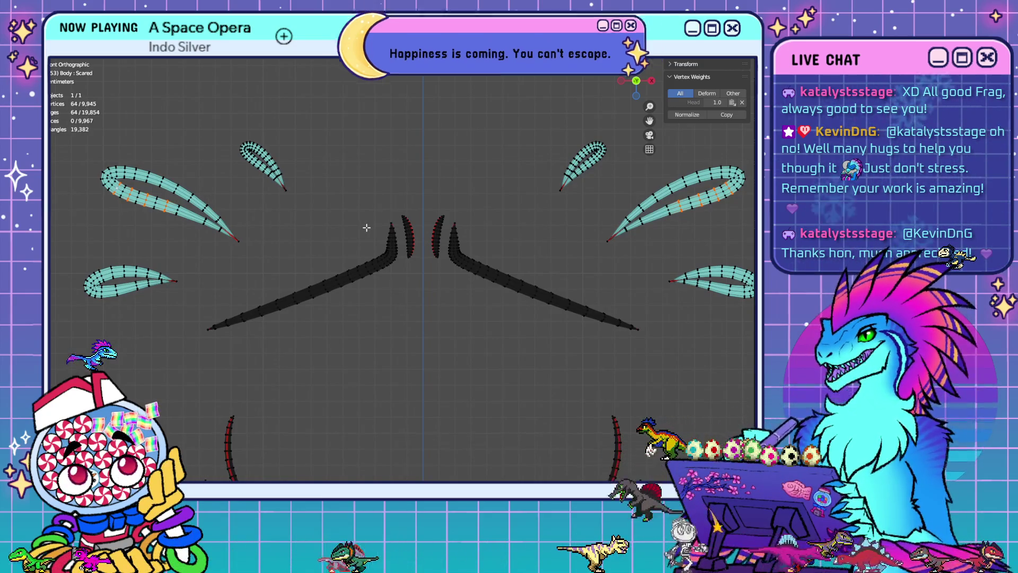
{"action": "key", "text": "x"}
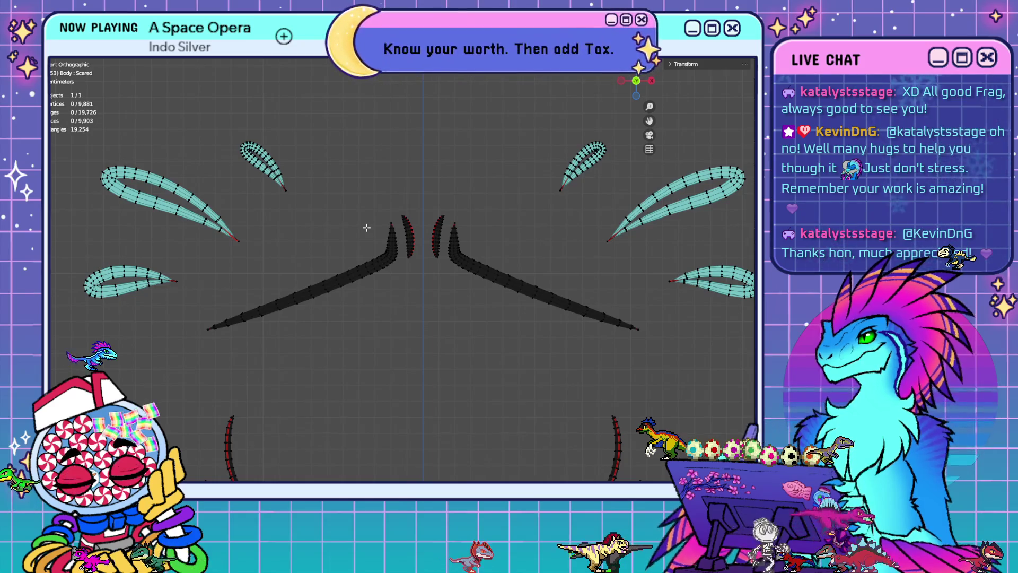
{"action": "key", "text": "ctrl+r"}
{"action": "left_click", "coordinate": [605, 244]}
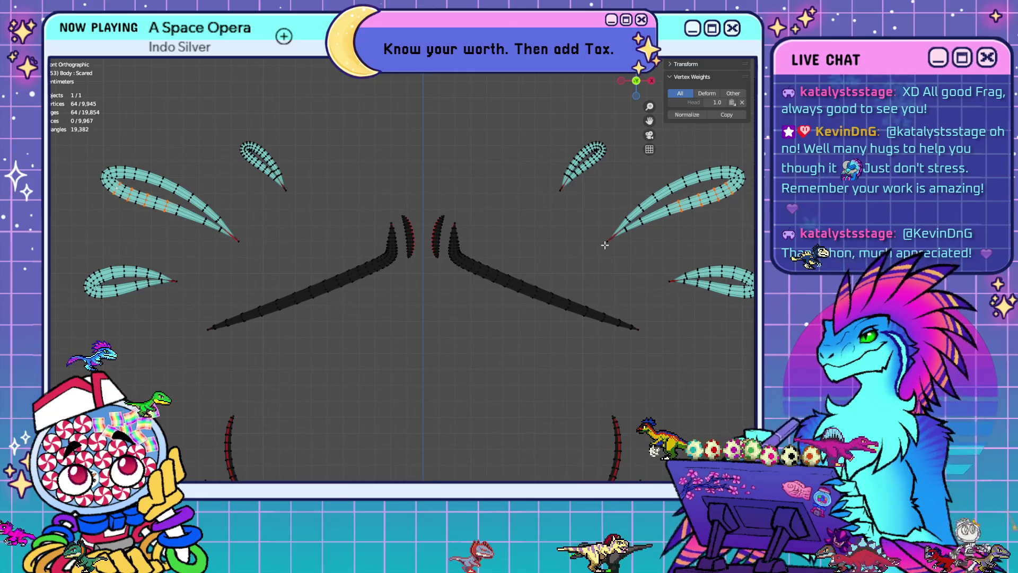
{"action": "key", "text": "ctrl+z"}
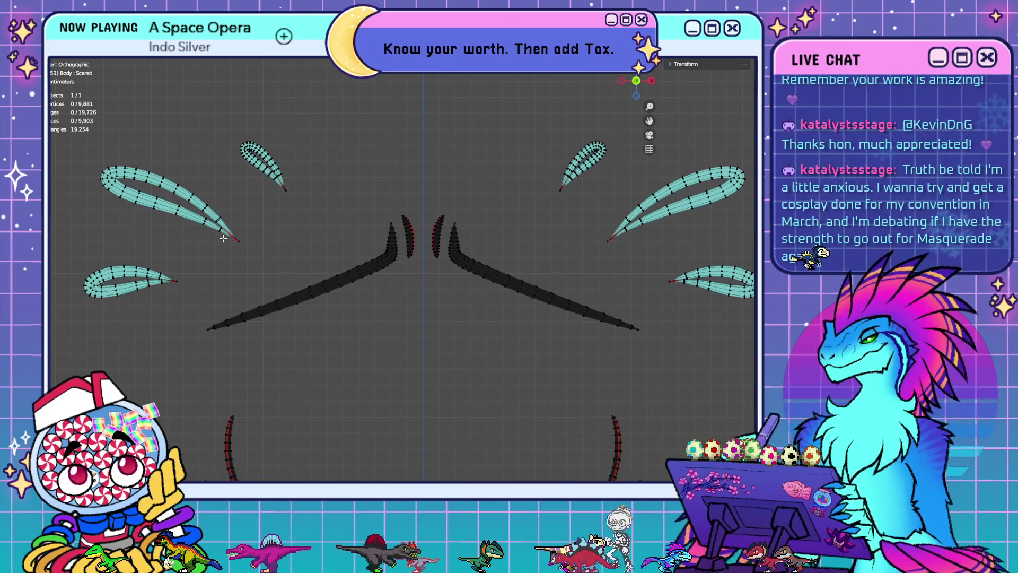
Frame the left teardrops and select an edge loop on the lower-left teardrop
{"action": "mouse_move", "coordinate": [560, 255]}
{"action": "middle_mouse_down"}
{"action": "mouse_move", "coordinate": [488, 282]}
{"action": "mouse_move", "coordinate": [543, 281]}
{"action": "mouse_move", "coordinate": [639, 225]}
{"action": "middle_mouse_up"}
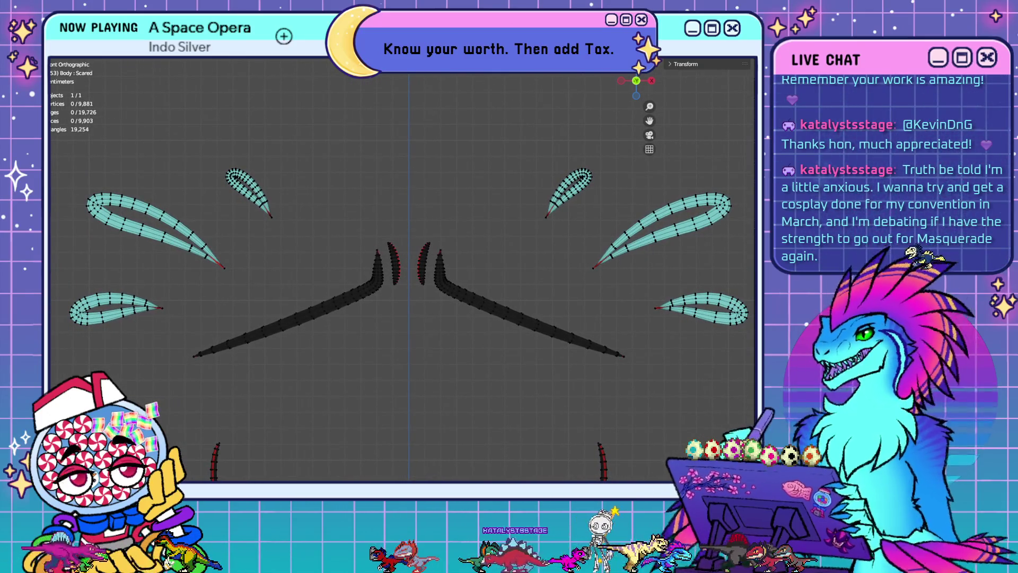
{"action": "middle_click_drag", "start_coordinate": [486, 290], "coordinate": [554, 242], "text": "shift"}
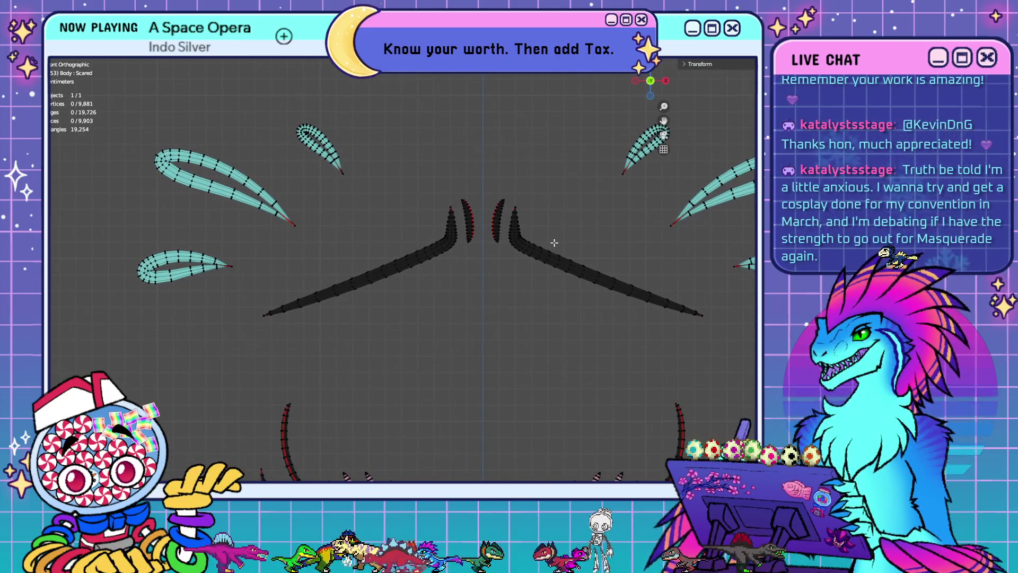
{"action": "mouse_move", "coordinate": [180, 264]}
{"action": "middle_mouse_down", "text": "shift"}
{"action": "mouse_move", "coordinate": [287, 328]}
{"action": "mouse_move", "coordinate": [477, 265]}
{"action": "middle_mouse_up", "text": "shift"}
{"action": "scroll", "coordinate": [258, 348], "scroll_direction": "up", "scroll_amount": 4}
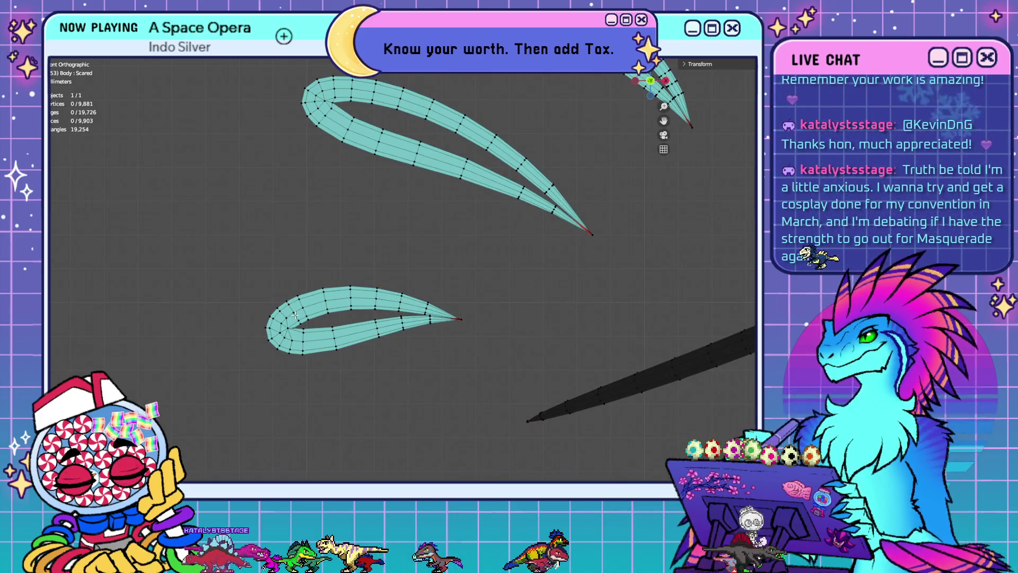
{"action": "left_click", "coordinate": [294, 316], "text": "alt"}
{"action": "middle_click_drag", "start_coordinate": [397, 345], "coordinate": [371, 408]}
{"action": "scroll", "coordinate": [399, 348], "scroll_direction": "down", "scroll_amount": 2}
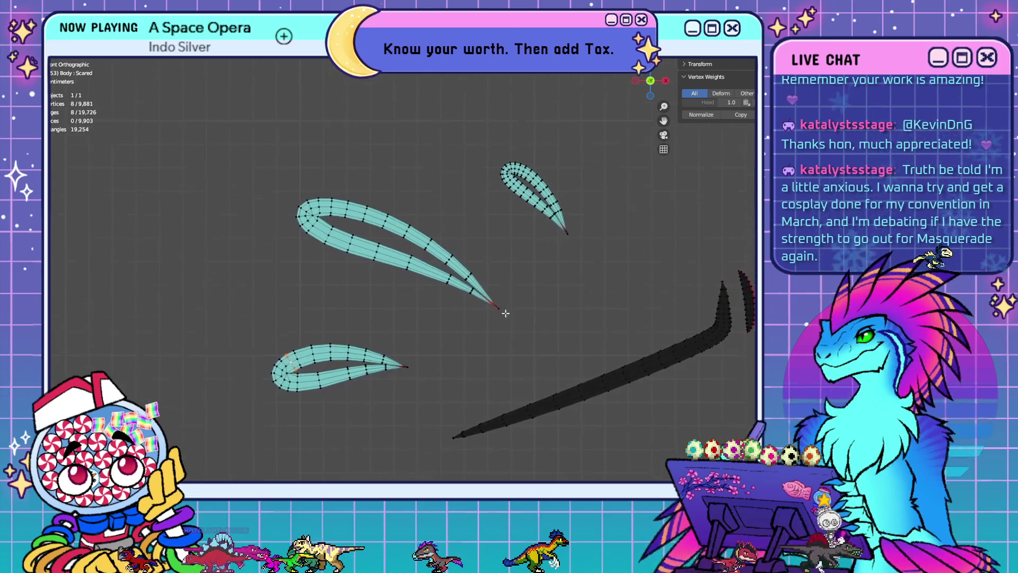
{"action": "scroll", "coordinate": [630, 338], "scroll_direction": "down", "scroll_amount": 1}
Add the mirrored lower-right loop and dissolve both, bringing the mesh to 9,865 vertices
{"action": "mouse_move", "coordinate": [630, 338]}
{"action": "middle_mouse_down", "text": "shift"}
{"action": "mouse_move", "coordinate": [466, 302]}
{"action": "mouse_move", "coordinate": [187, 290]}
{"action": "middle_mouse_up", "text": "shift"}
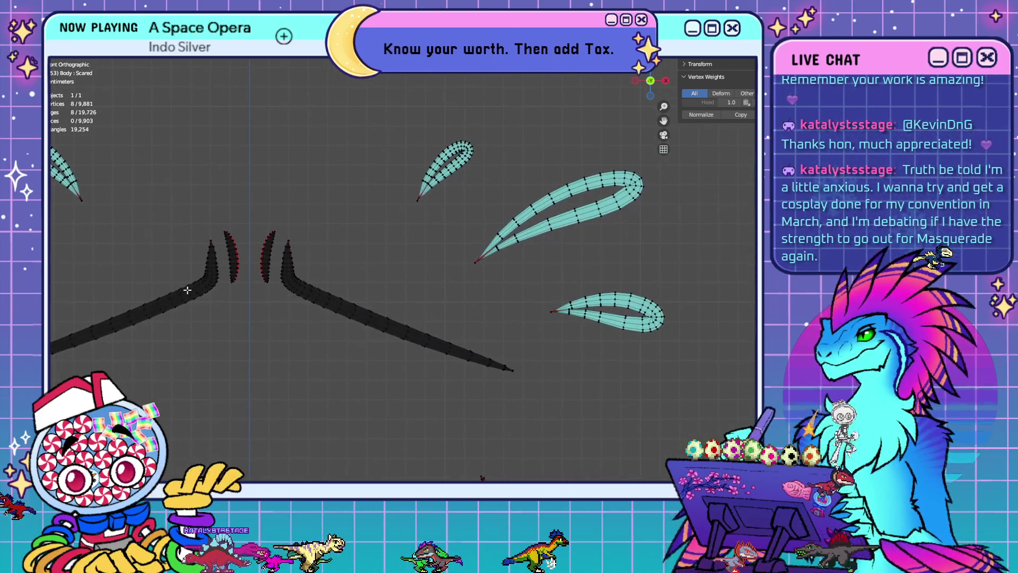
{"action": "left_click", "coordinate": [650, 312], "text": "alt+shift"}
{"action": "key", "text": "x"}
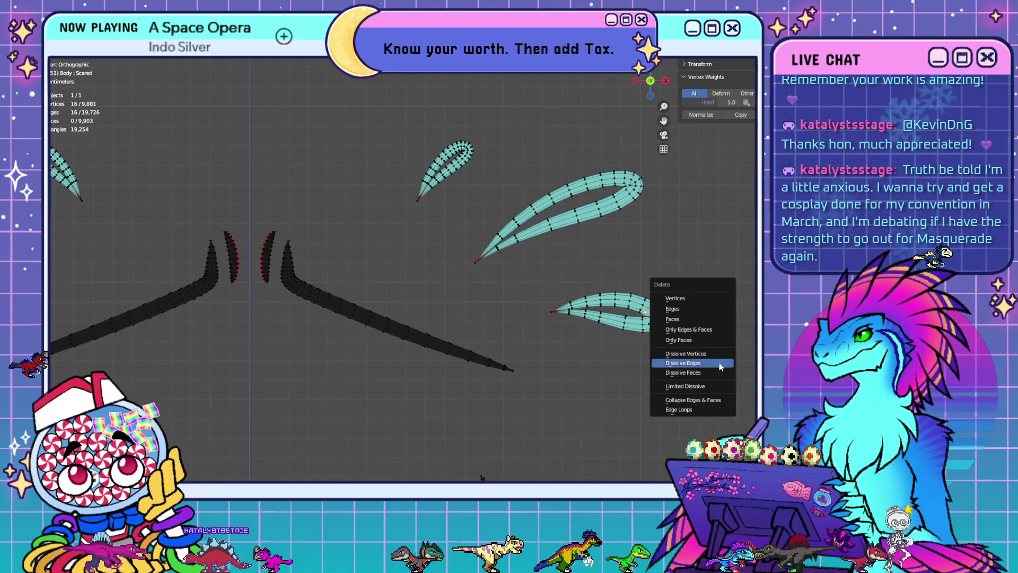
{"action": "left_click", "coordinate": [720, 365]}
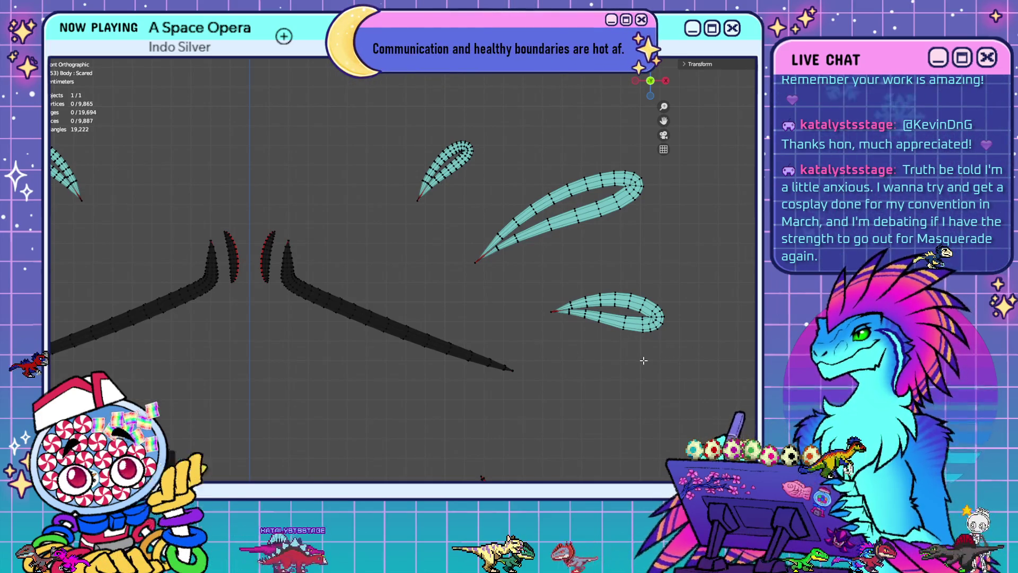
{"action": "middle_click_drag", "start_coordinate": [502, 320], "coordinate": [731, 341], "text": "shift"}
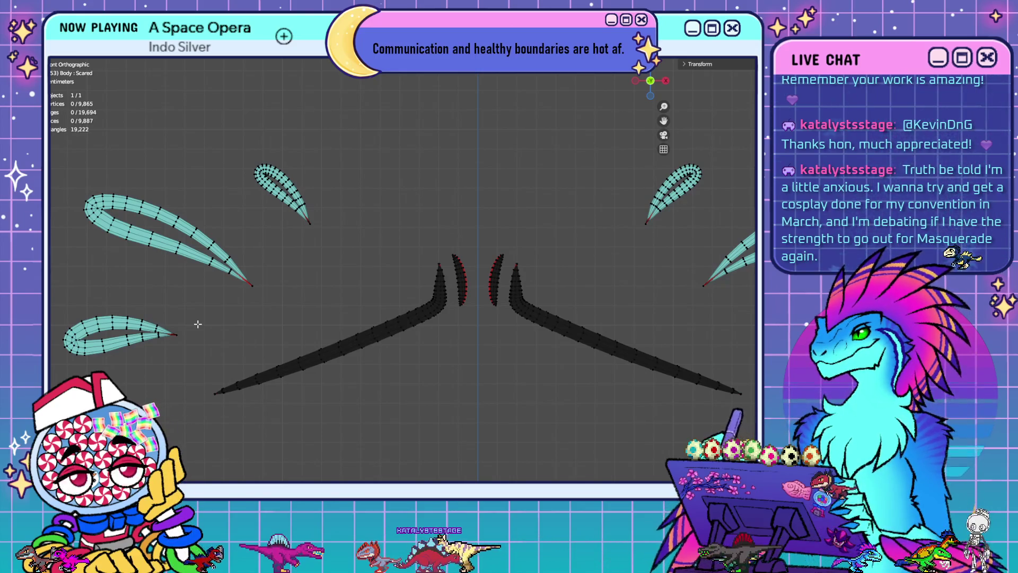
Orbit, pan and zoom onto the small teardrop shape of the decal
{"action": "mouse_move", "coordinate": [167, 274]}
{"action": "middle_mouse_down", "text": "shift"}
{"action": "mouse_move", "coordinate": [295, 325]}
{"action": "mouse_move", "coordinate": [297, 316]}
{"action": "middle_mouse_up", "text": "shift"}
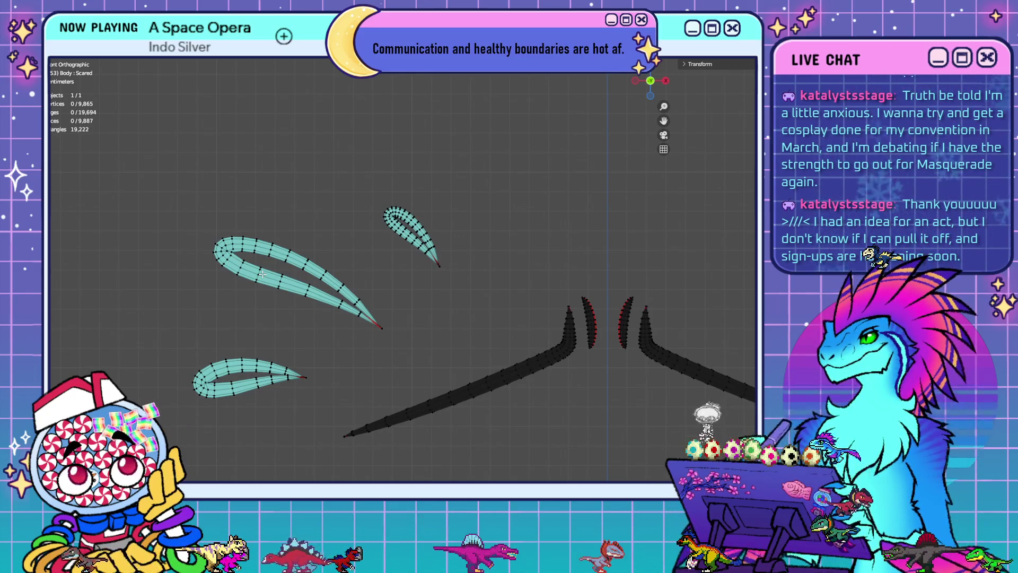
{"action": "mouse_move", "coordinate": [452, 242]}
{"action": "middle_mouse_down"}
{"action": "mouse_move", "coordinate": [241, 257]}
{"action": "mouse_move", "coordinate": [233, 285]}
{"action": "middle_mouse_up"}
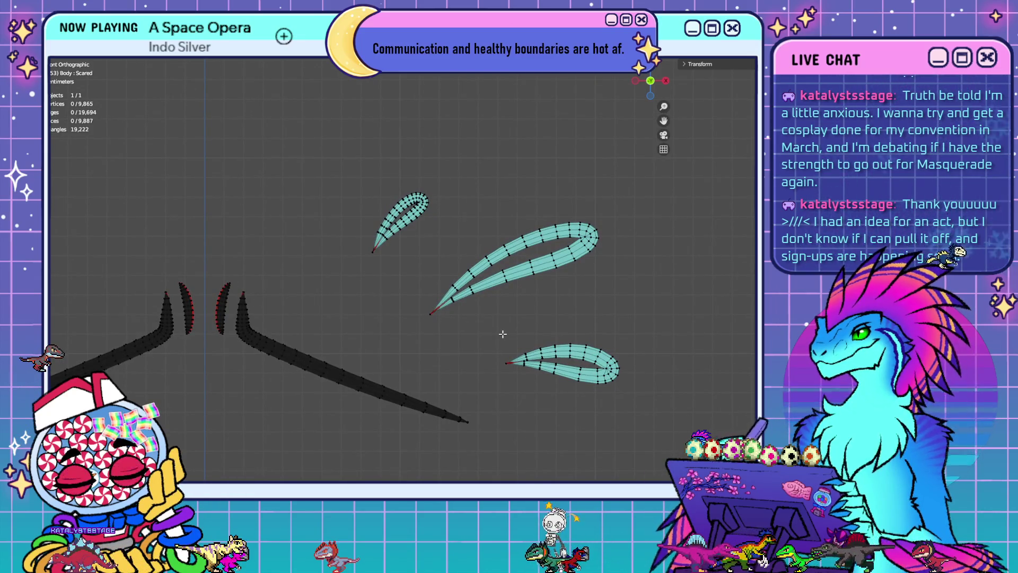
{"action": "mouse_move", "coordinate": [440, 248]}
{"action": "middle_mouse_down", "text": "shift"}
{"action": "mouse_move", "coordinate": [439, 321]}
{"action": "mouse_move", "coordinate": [451, 254]}
{"action": "middle_mouse_up", "text": "shift"}
{"action": "scroll", "coordinate": [378, 275], "scroll_direction": "up", "scroll_amount": 4}
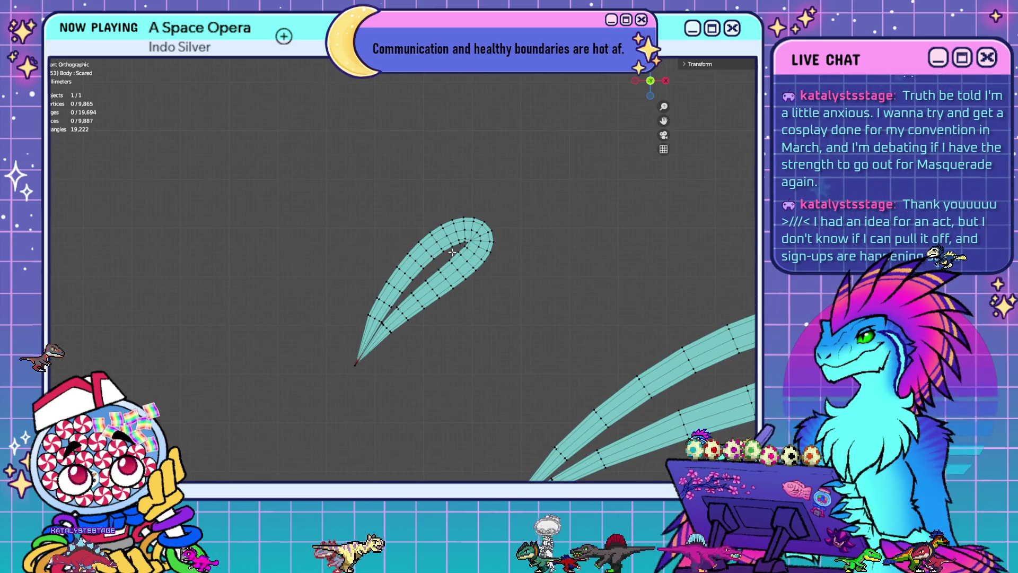
Select four edge loops across the first small teardrop
{"action": "left_click", "coordinate": [399, 310], "text": "alt"}
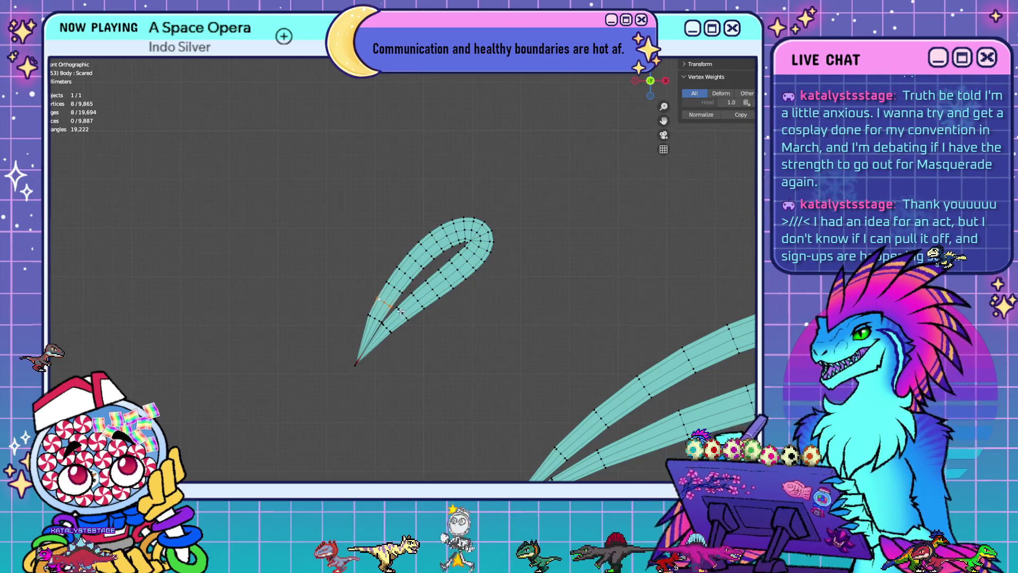
{"action": "left_click", "coordinate": [403, 316], "text": "alt+shift"}
{"action": "left_click", "coordinate": [408, 276], "text": "alt+shift"}
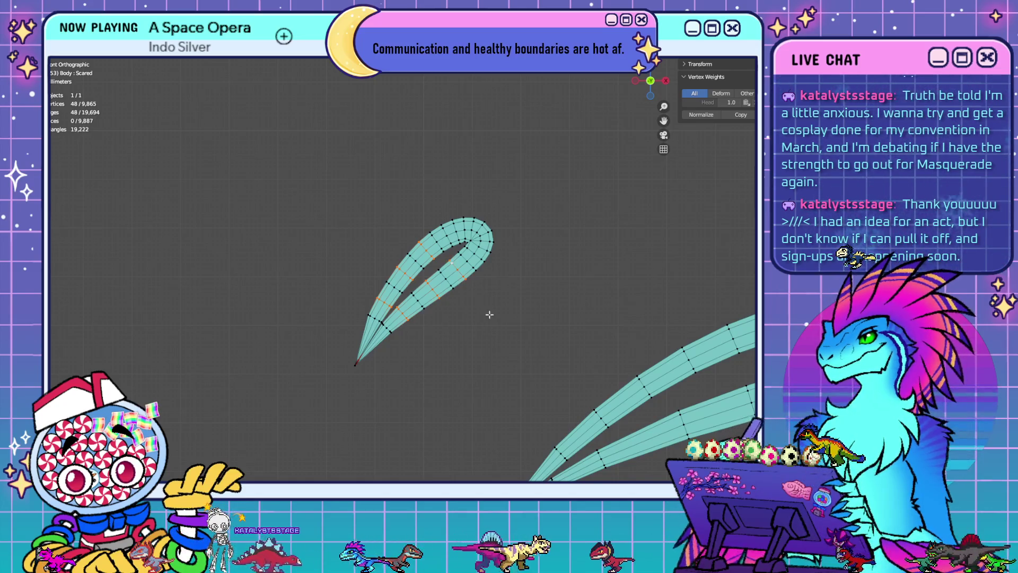
{"action": "scroll", "coordinate": [489, 314], "scroll_direction": "down", "scroll_amount": 5}
{"action": "scroll", "coordinate": [436, 273], "scroll_direction": "up", "scroll_amount": 5}
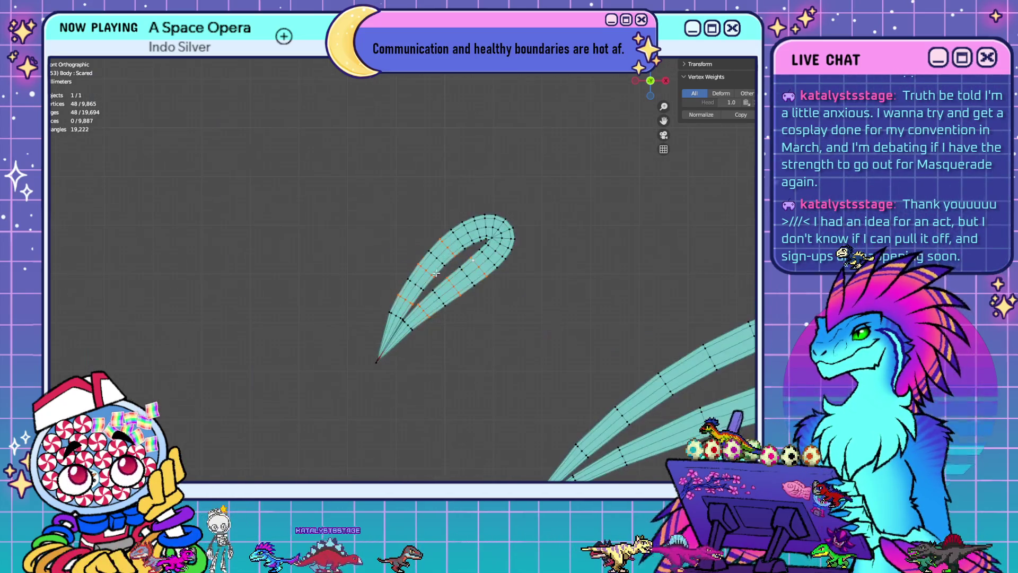
{"action": "left_click", "coordinate": [431, 256], "text": "alt+shift"}
{"action": "mouse_move", "coordinate": [411, 277]}
{"action": "middle_mouse_down", "text": "shift"}
{"action": "mouse_move", "coordinate": [295, 278]}
{"action": "mouse_move", "coordinate": [562, 273]}
{"action": "mouse_move", "coordinate": [522, 283]}
{"action": "middle_mouse_up", "text": "shift"}
{"action": "scroll", "coordinate": [296, 277], "scroll_direction": "down", "scroll_amount": 3}
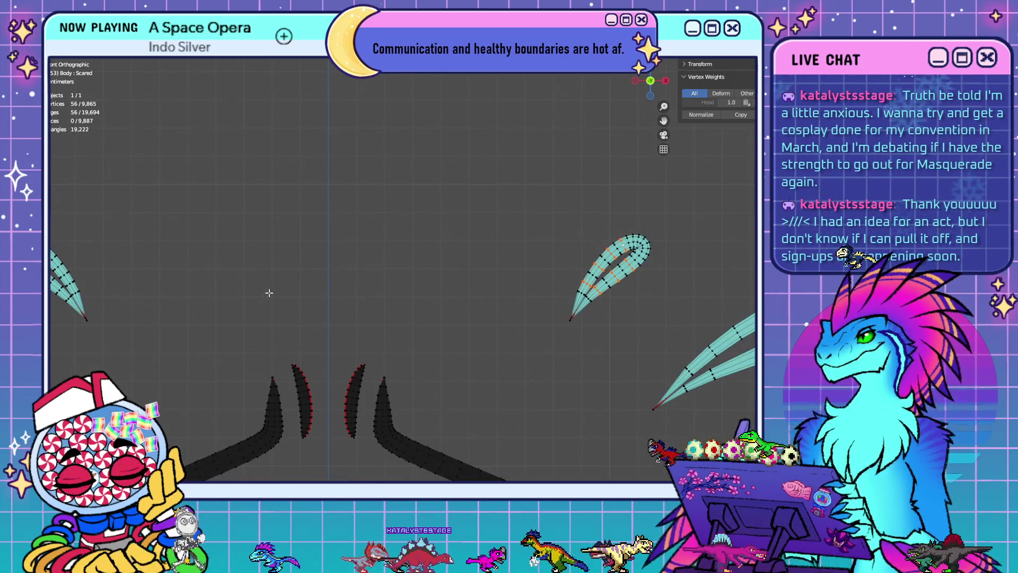
{"action": "scroll", "coordinate": [155, 309], "scroll_direction": "up", "scroll_amount": 4, "text": "ctrl"}
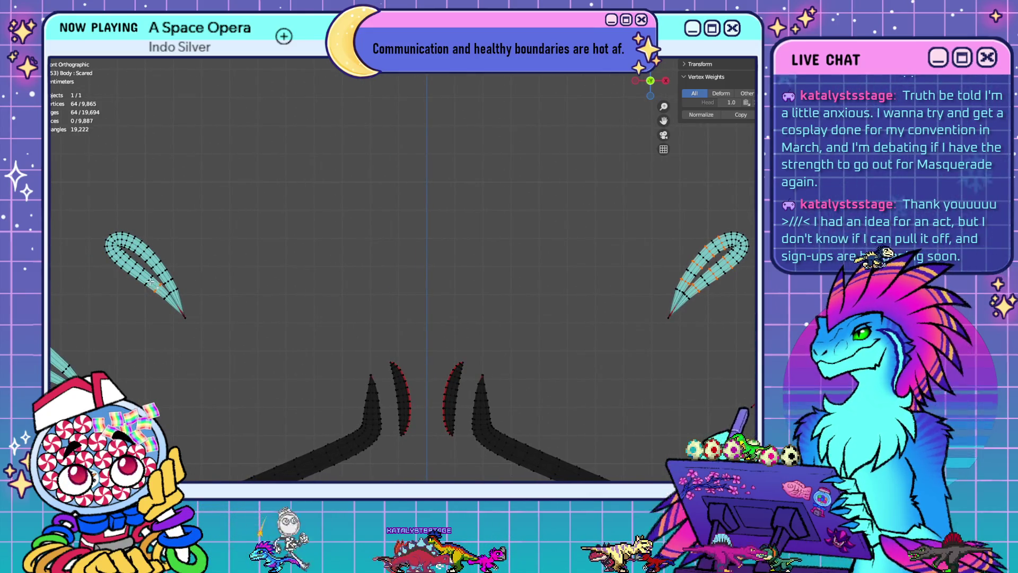
Add loops on the left small teardrop and dissolve all selected loops, reaching 9,753 vertices
{"action": "left_click", "coordinate": [130, 266], "text": "alt+shift"}
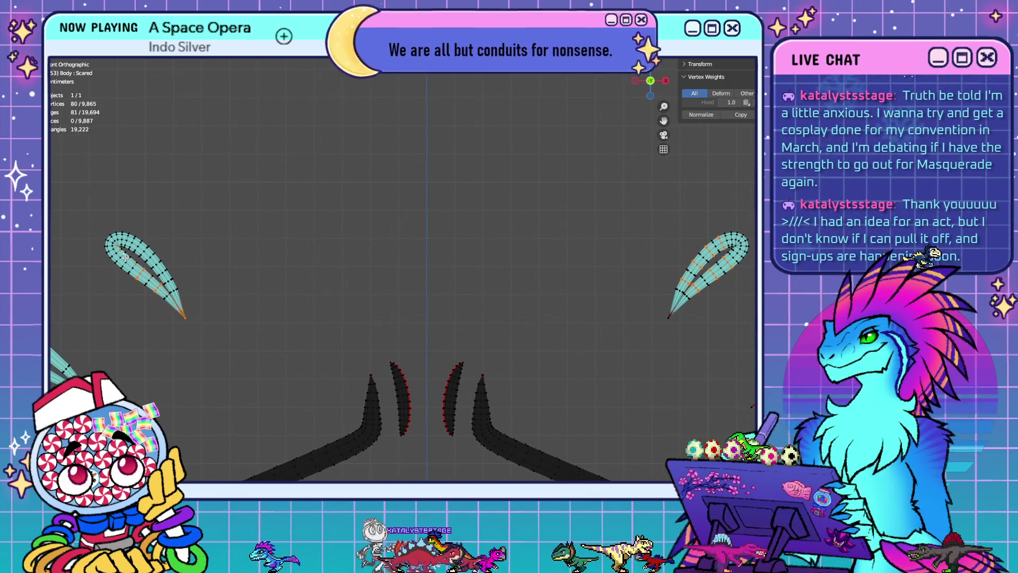
{"action": "left_click", "coordinate": [127, 260], "text": "alt+shift"}
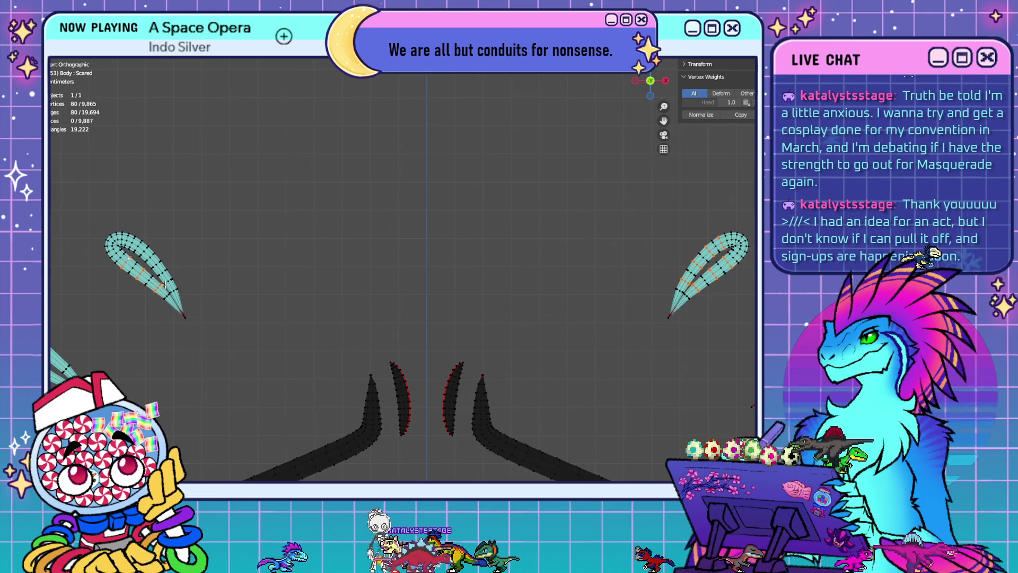
{"action": "left_click", "coordinate": [154, 267], "text": "alt+shift"}
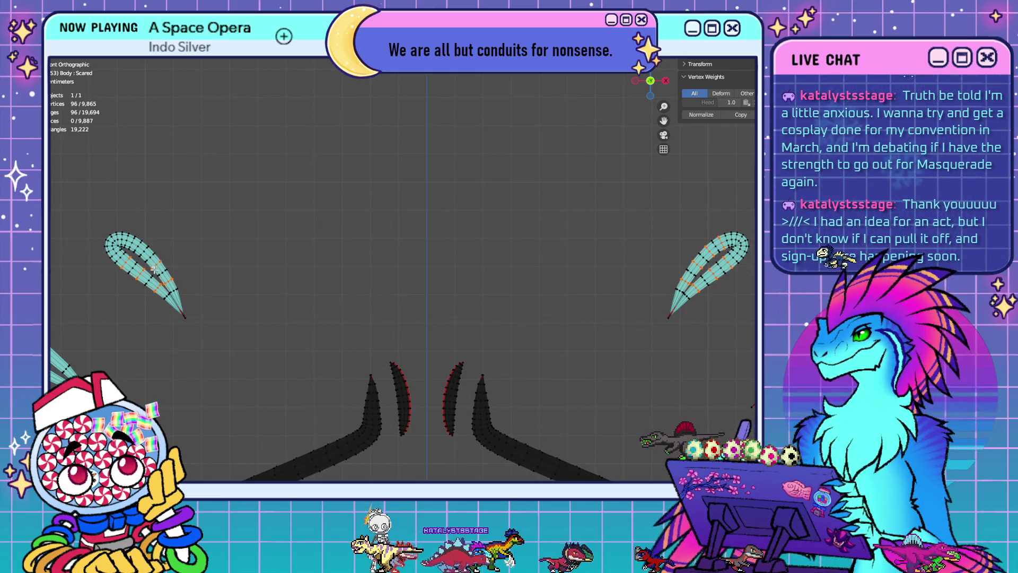
{"action": "left_click", "coordinate": [134, 239], "text": "alt+shift"}
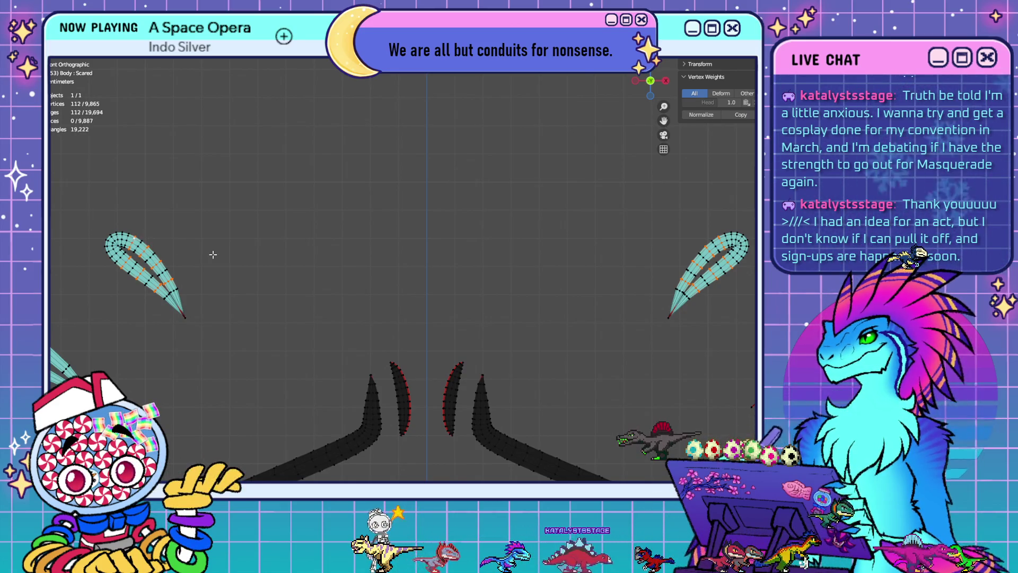
{"action": "key", "text": "x"}
{"action": "left_click", "coordinate": [256, 266]}
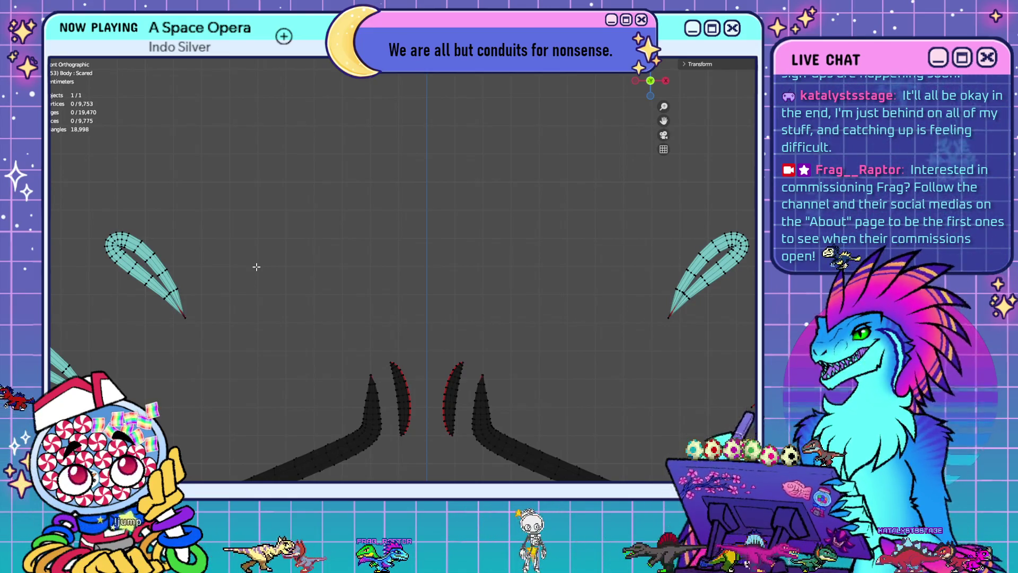
Orbit and zoom onto the rounded end of the small upper teardrop
{"action": "mouse_move", "coordinate": [250, 291]}
{"action": "middle_mouse_down"}
{"action": "mouse_move", "coordinate": [329, 341]}
{"action": "mouse_move", "coordinate": [556, 268]}
{"action": "middle_mouse_up"}
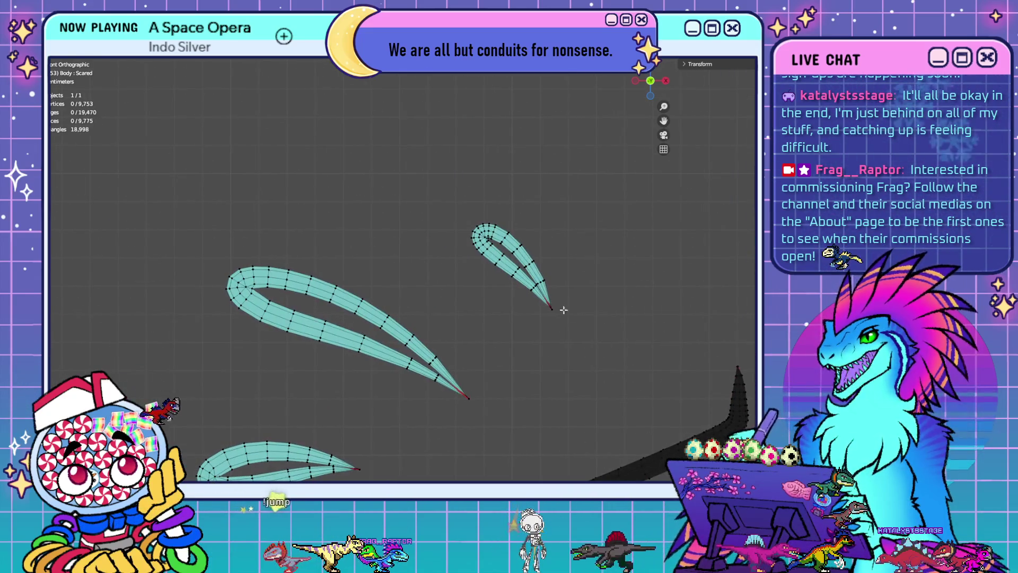
{"action": "mouse_move", "coordinate": [482, 295]}
{"action": "middle_mouse_down"}
{"action": "mouse_move", "coordinate": [466, 340]}
{"action": "mouse_move", "coordinate": [503, 247]}
{"action": "mouse_move", "coordinate": [493, 261]}
{"action": "middle_mouse_up"}
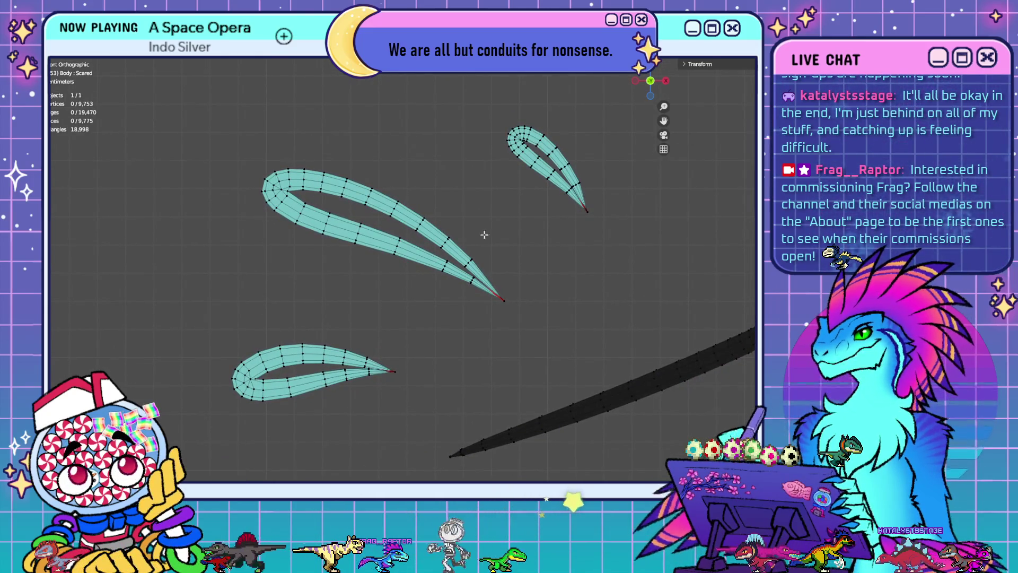
{"action": "scroll", "coordinate": [552, 159], "scroll_direction": "up", "scroll_amount": 4}
{"action": "middle_click_drag", "start_coordinate": [552, 159], "coordinate": [352, 307], "text": "shift"}
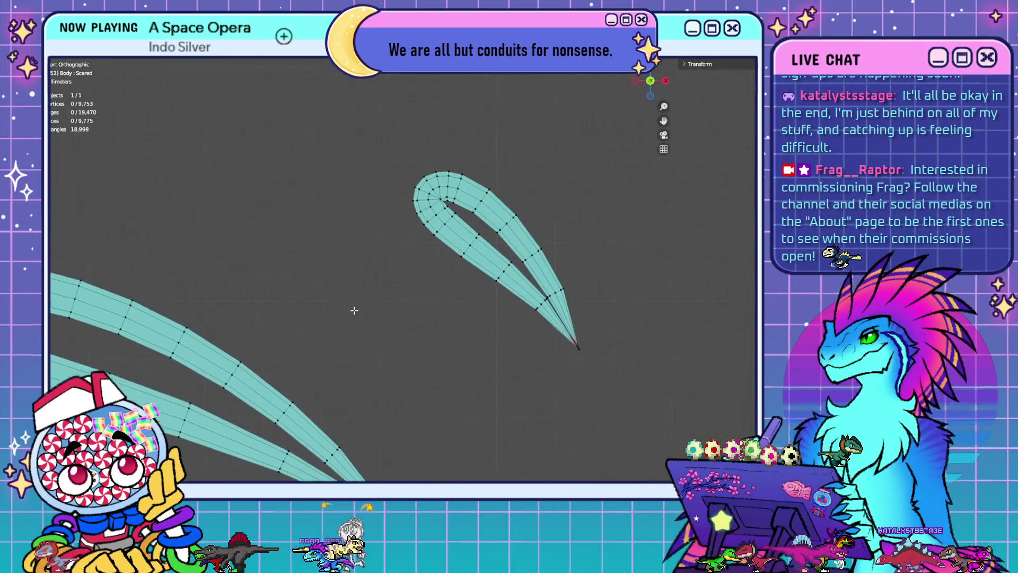
{"action": "scroll", "coordinate": [548, 292], "scroll_direction": "up", "scroll_amount": 1}
{"action": "scroll", "coordinate": [548, 292], "scroll_direction": "up", "scroll_amount": 1}
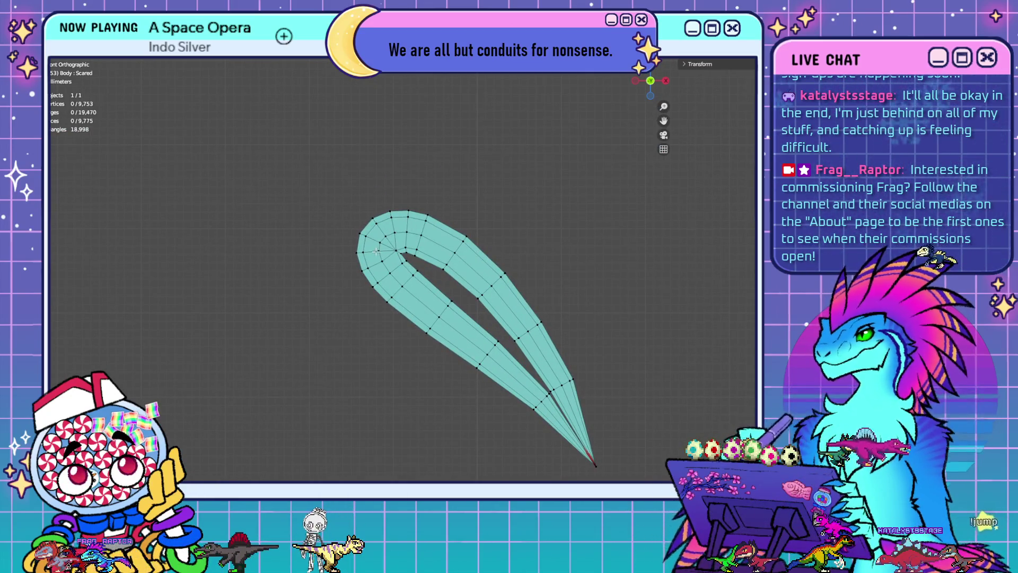
{"action": "scroll", "coordinate": [400, 268], "scroll_direction": "up", "scroll_amount": 2}
{"action": "middle_click_drag", "start_coordinate": [424, 272], "coordinate": [387, 233], "text": "shift"}
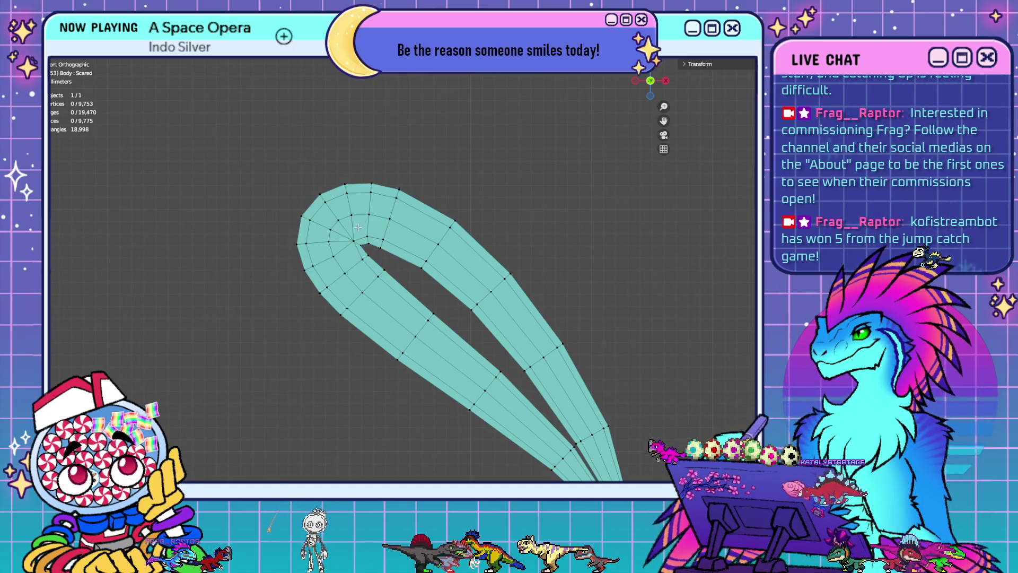
Merge surplus vertex pairs on the teardrop's rounded end with Merge At Center
{"action": "left_click", "coordinate": [329, 242]}
{"action": "key", "text": "m"}
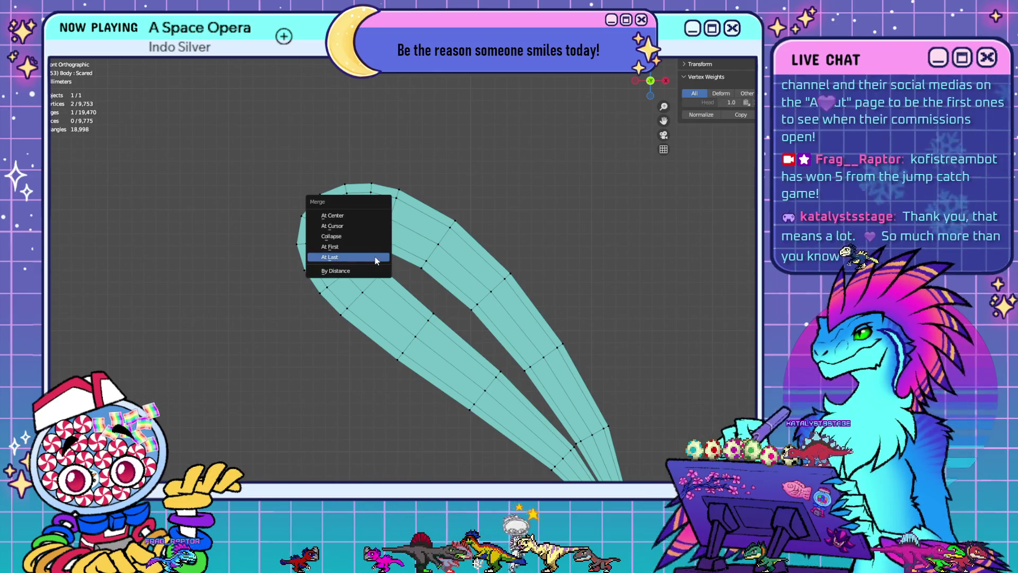
{"action": "left_click", "coordinate": [357, 216]}
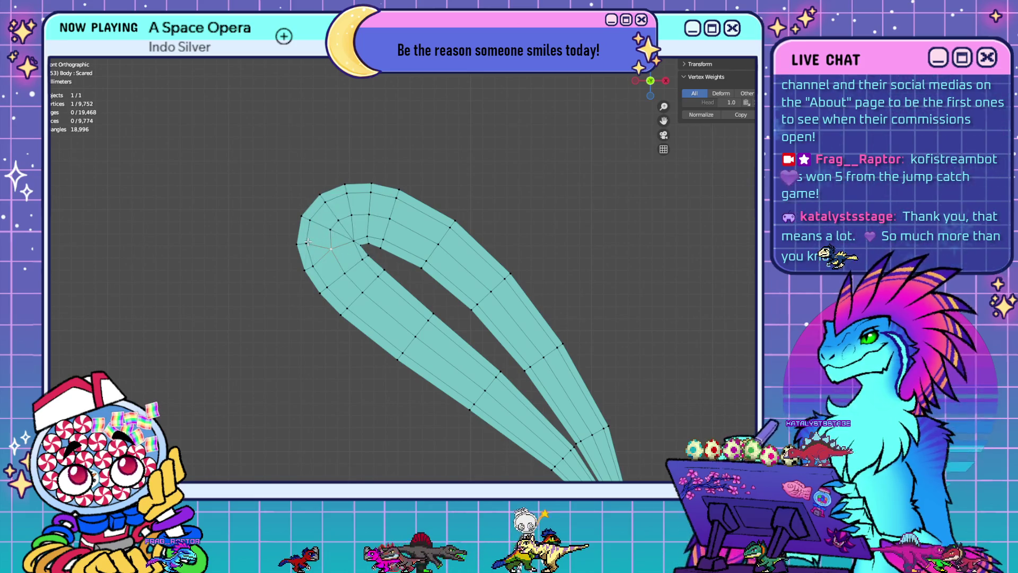
{"action": "left_click", "coordinate": [362, 221]}
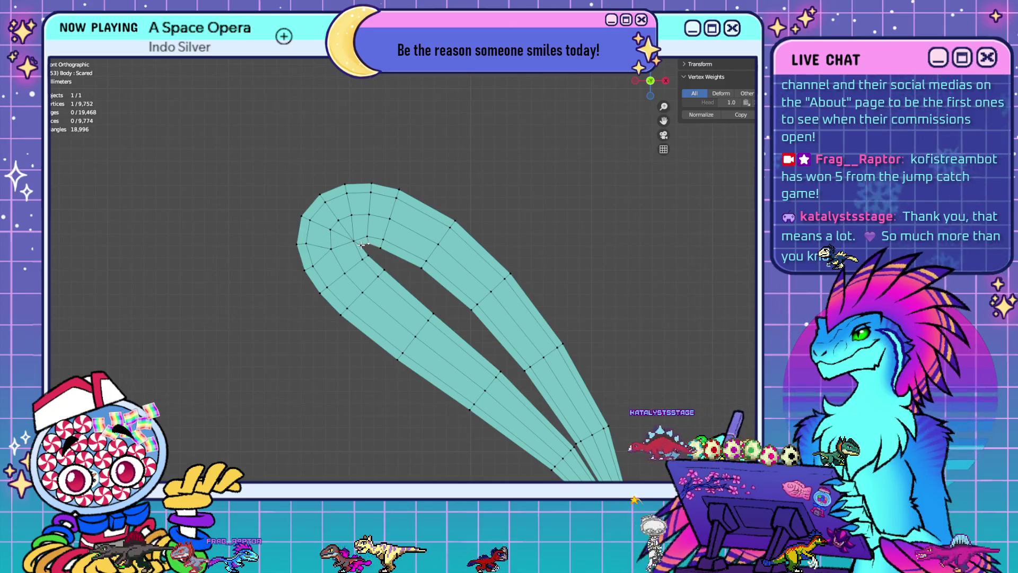
{"action": "key", "text": "m"}
{"action": "left_click", "coordinate": [403, 291]}
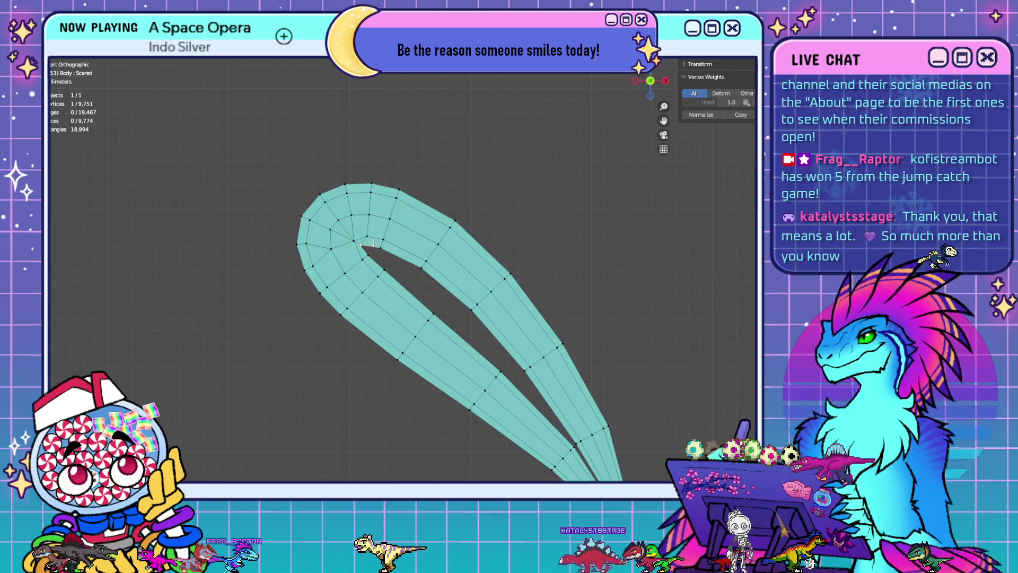
{"action": "left_click", "coordinate": [356, 240], "text": "shift"}
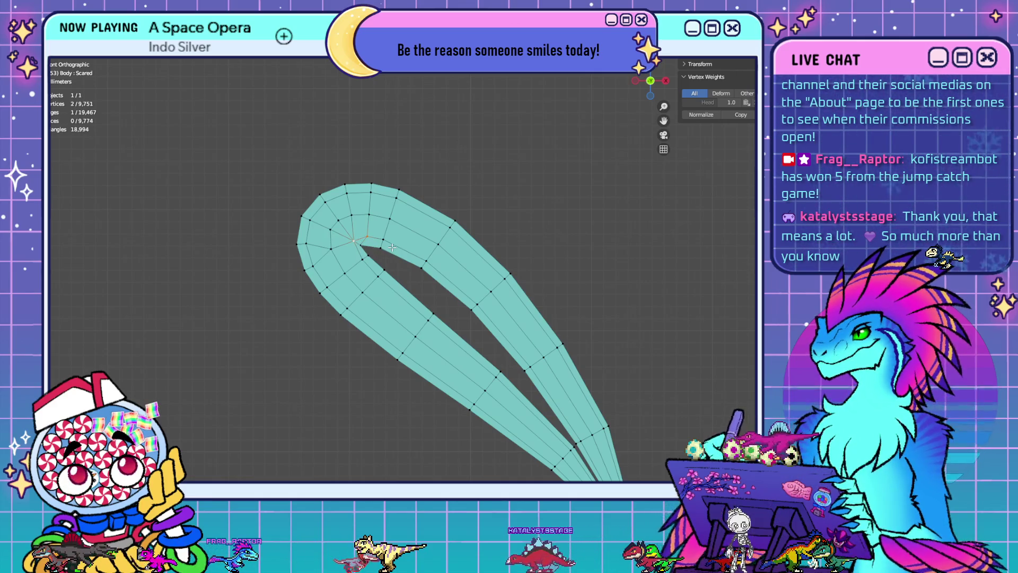
{"action": "key", "text": "m"}
{"action": "left_click", "coordinate": [392, 247]}
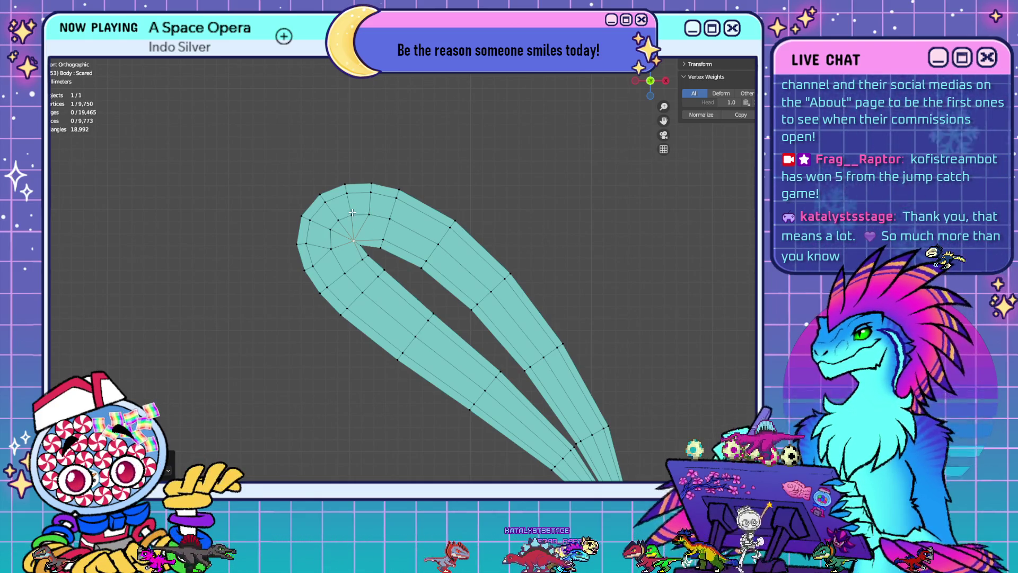
{"action": "key", "text": "m"}
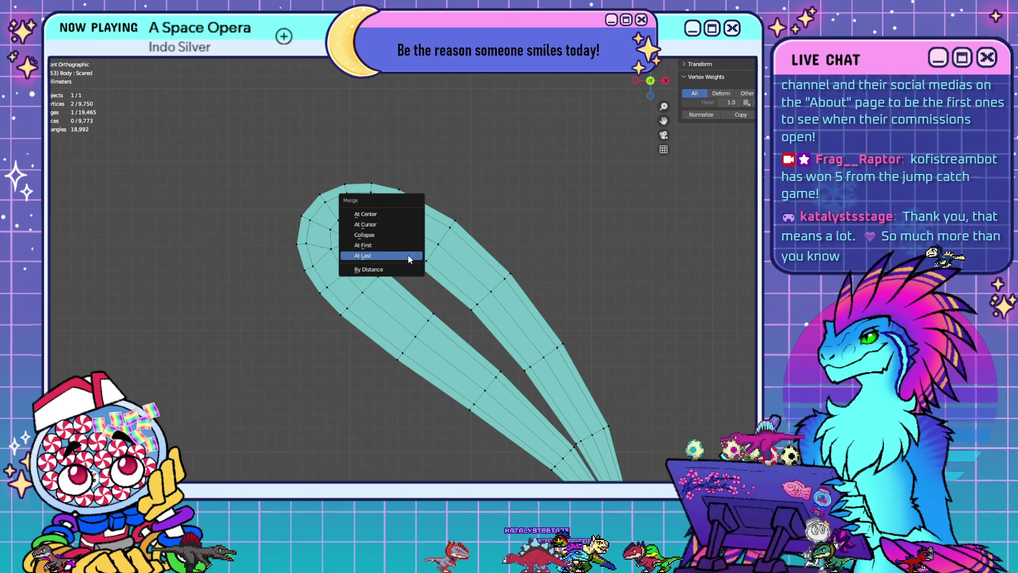
{"action": "left_click", "coordinate": [396, 215]}
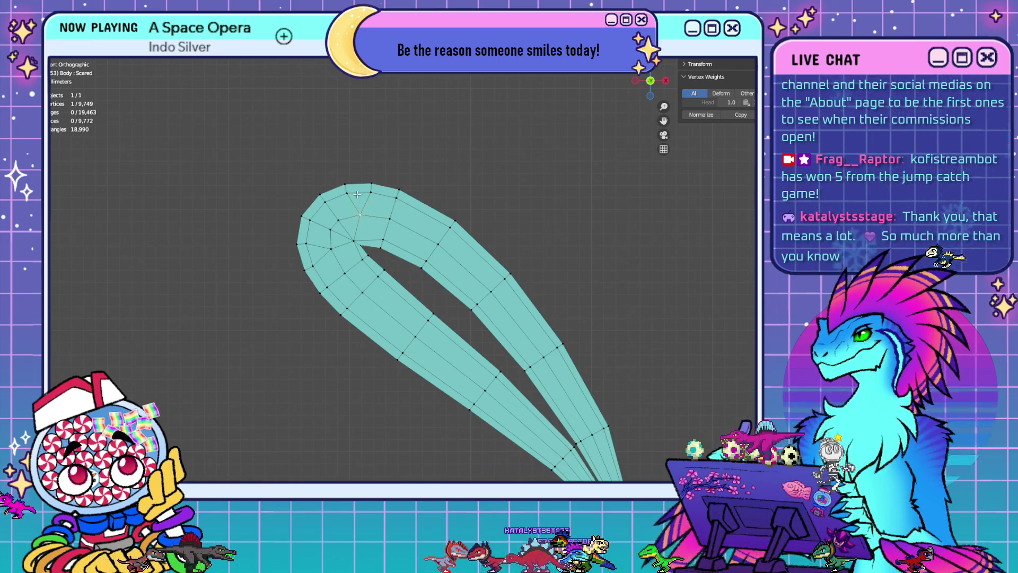
Merge more vertex pairs near the tip and outer edge, reaching 9,745 vertices, then view from behind
{"action": "left_click", "coordinate": [343, 192], "text": "shift"}
{"action": "key", "text": "m"}
{"action": "left_click", "coordinate": [388, 240]}
{"action": "left_click", "coordinate": [371, 185], "text": "shift"}
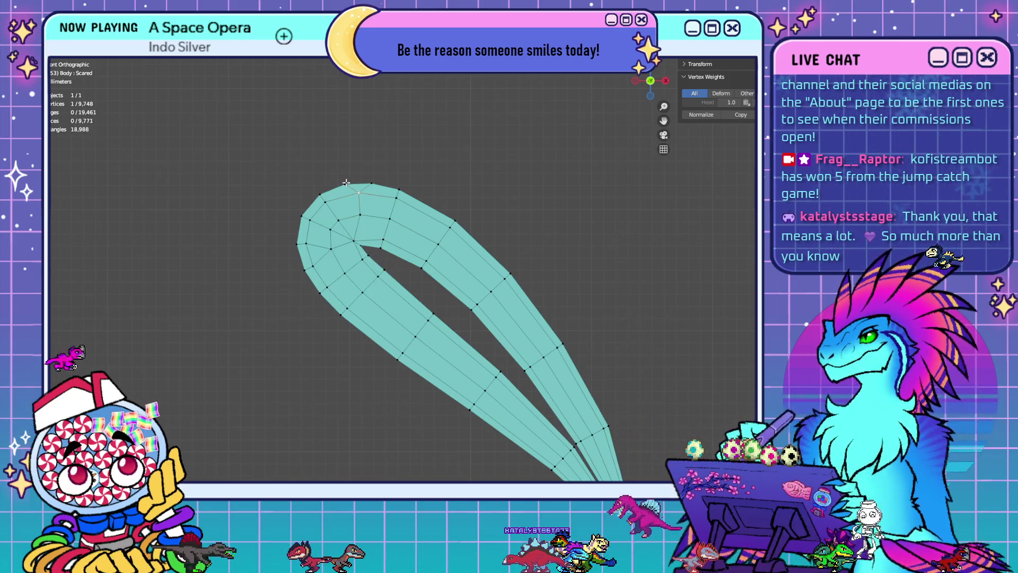
{"action": "key", "text": "m"}
{"action": "left_click", "coordinate": [380, 217]}
{"action": "left_click", "coordinate": [314, 260], "text": "shift"}
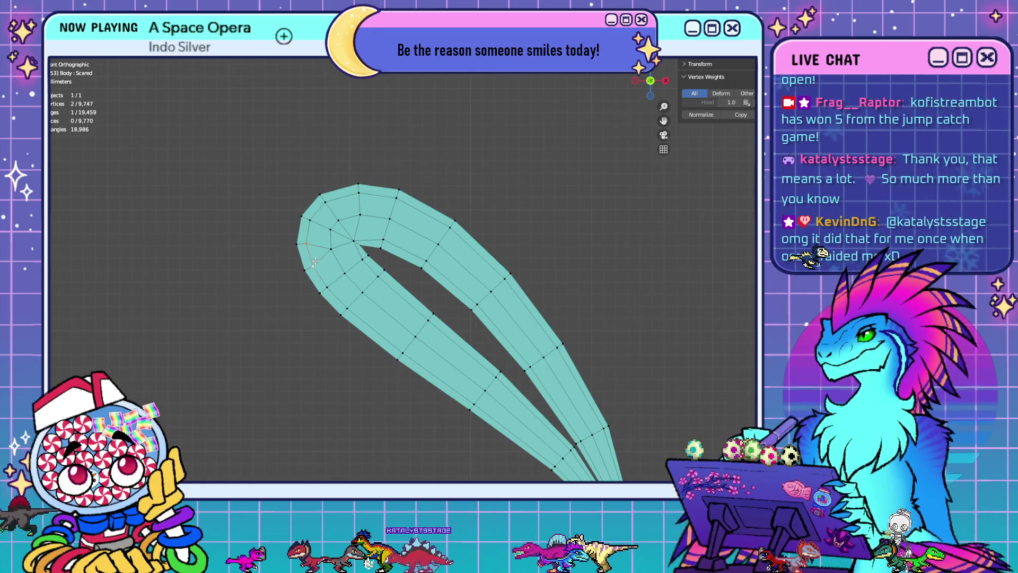
{"action": "key", "text": "m"}
{"action": "left_click", "coordinate": [316, 261]}
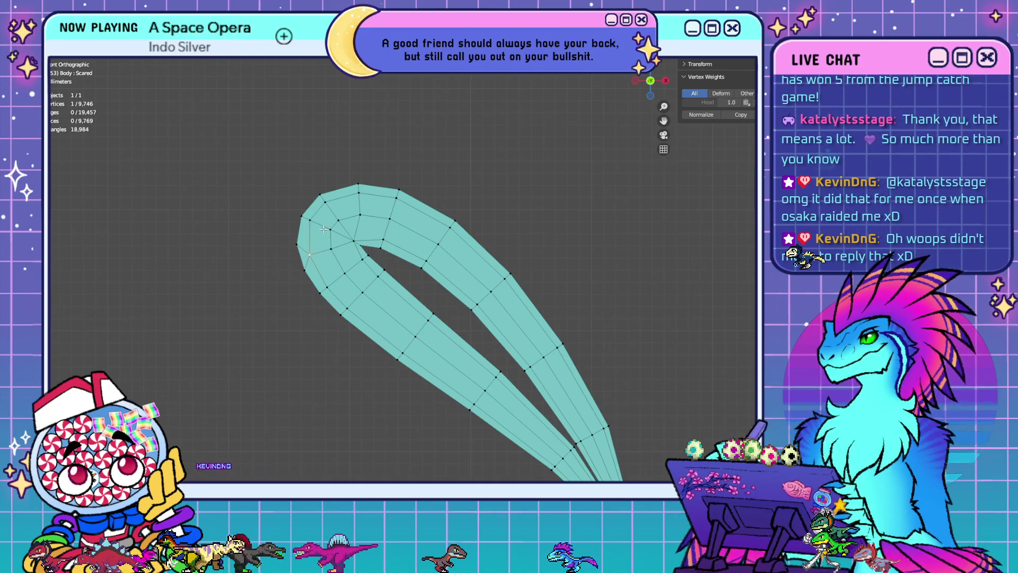
{"action": "left_click", "coordinate": [298, 246]}
{"action": "key", "text": "m"}
{"action": "left_click", "coordinate": [375, 284]}
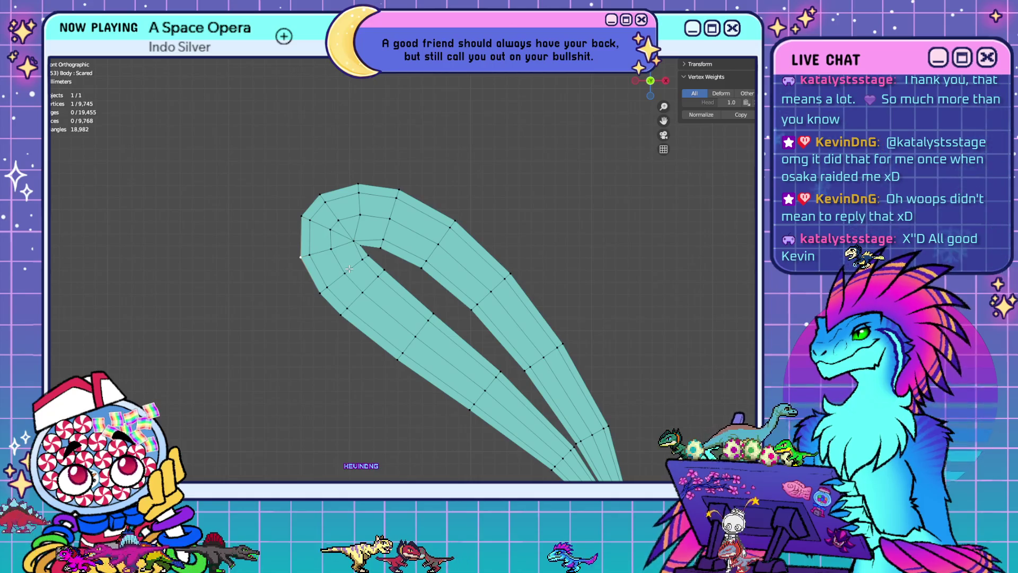
{"action": "left_click", "coordinate": [360, 215]}
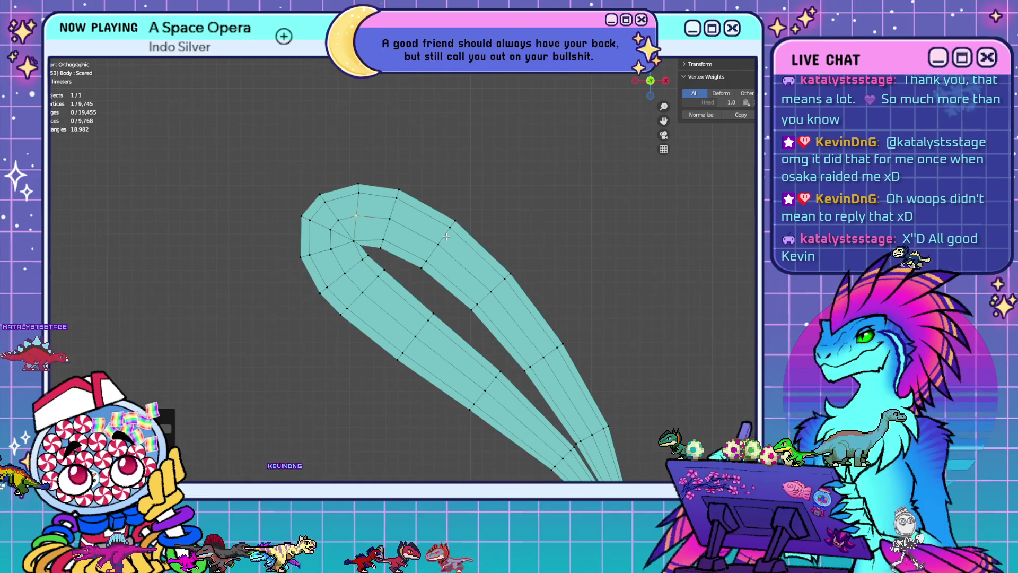
{"action": "key", "text": "ctrl+KP_1"}
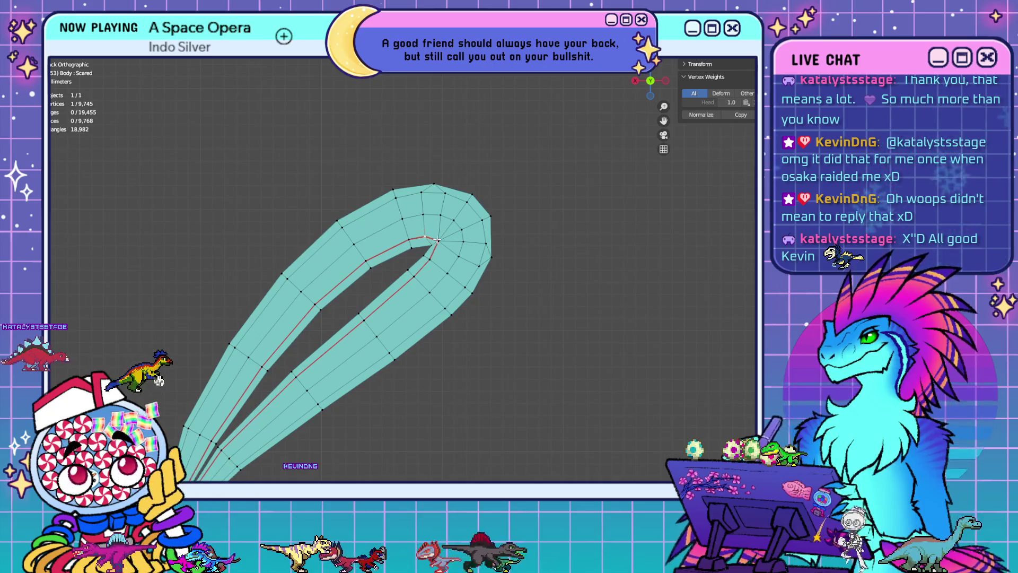
Merge five excess vertex pairs at the teardrop tip with M, reaching 9,740 vertices
{"action": "key", "text": "m"}
{"action": "left_click", "coordinate": [438, 308]}
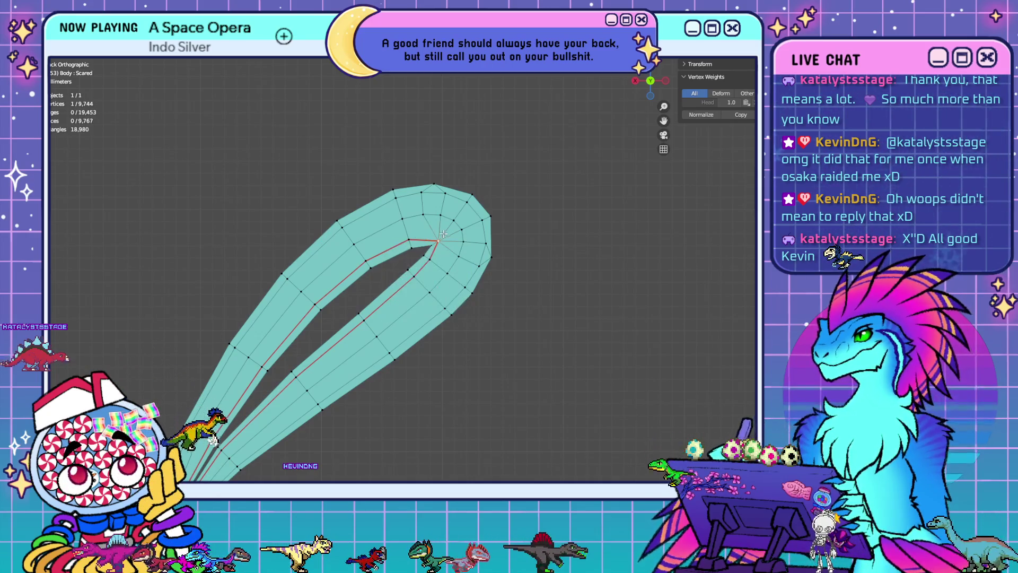
{"action": "left_click", "coordinate": [426, 189], "text": "shift"}
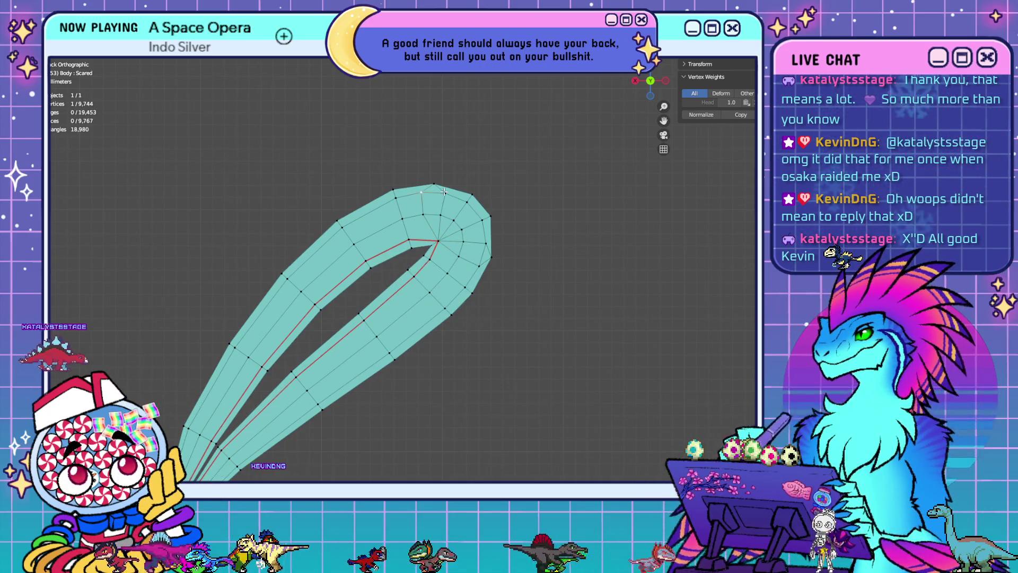
{"action": "key", "text": "m"}
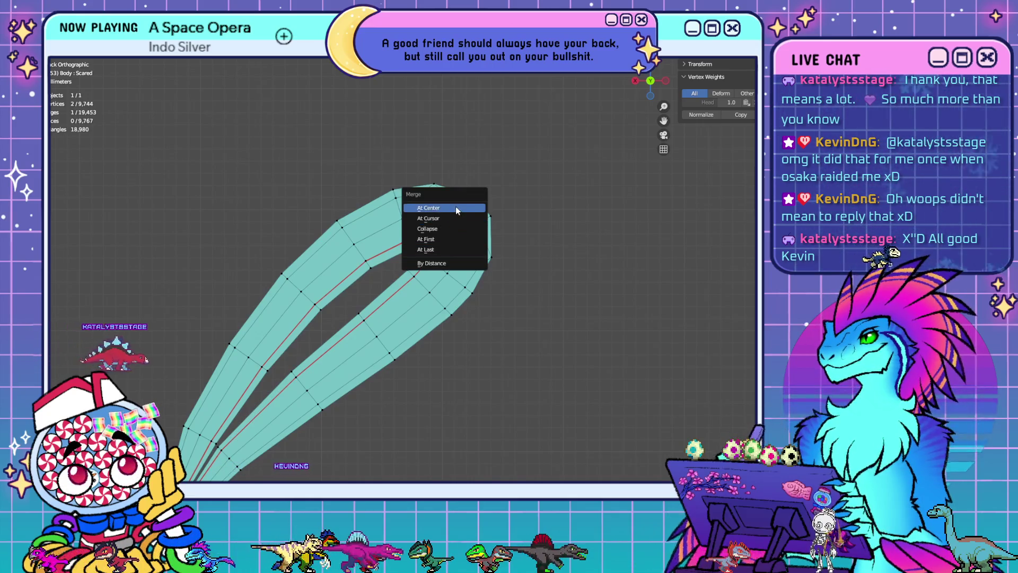
{"action": "left_click", "coordinate": [467, 239]}
{"action": "key", "text": "m"}
{"action": "left_click", "coordinate": [458, 251]}
{"action": "key", "text": "m"}
{"action": "left_click", "coordinate": [487, 256]}
{"action": "key", "text": "m"}
{"action": "left_click", "coordinate": [537, 280]}
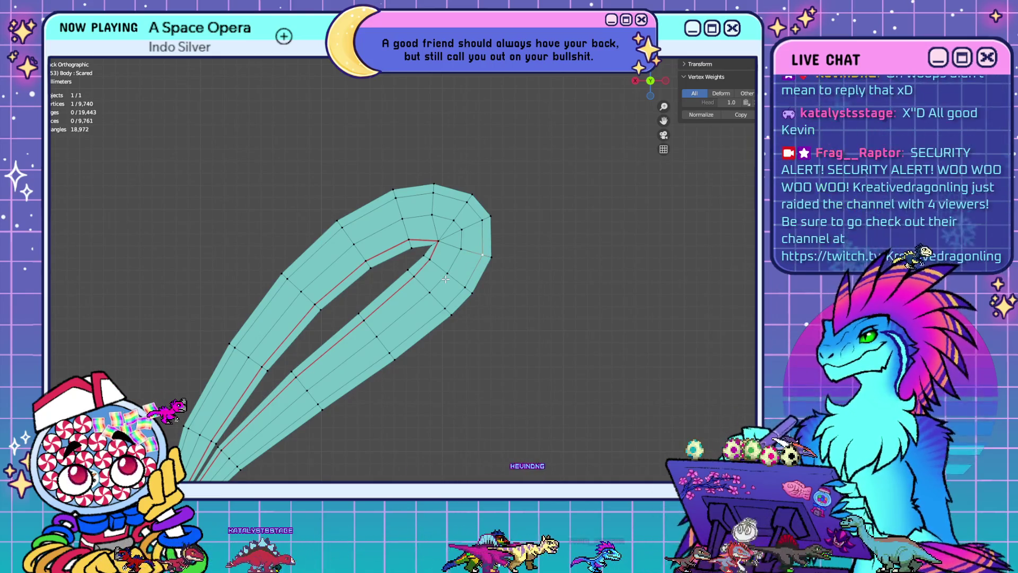
{"action": "scroll", "coordinate": [445, 279], "scroll_direction": "down", "scroll_amount": 6}
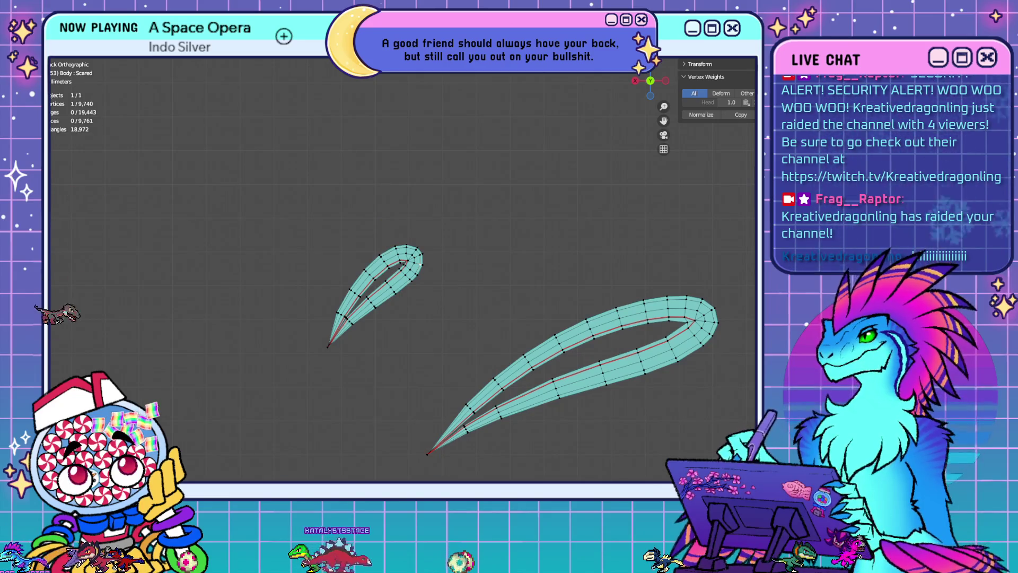
{"action": "middle_click_drag", "start_coordinate": [453, 297], "coordinate": [480, 269], "text": "shift"}
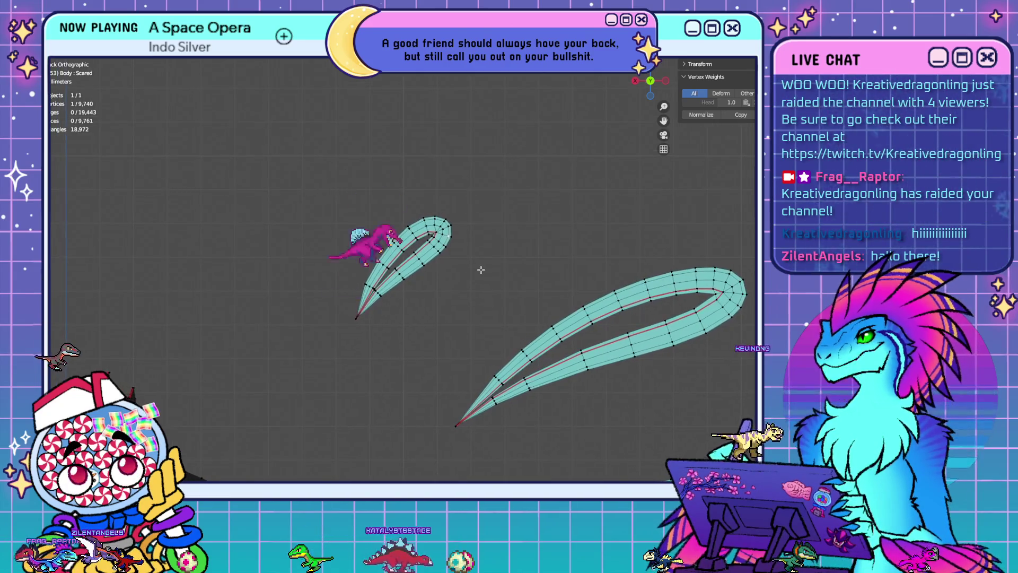
{"action": "scroll", "coordinate": [509, 229], "scroll_direction": "up", "scroll_amount": 5}
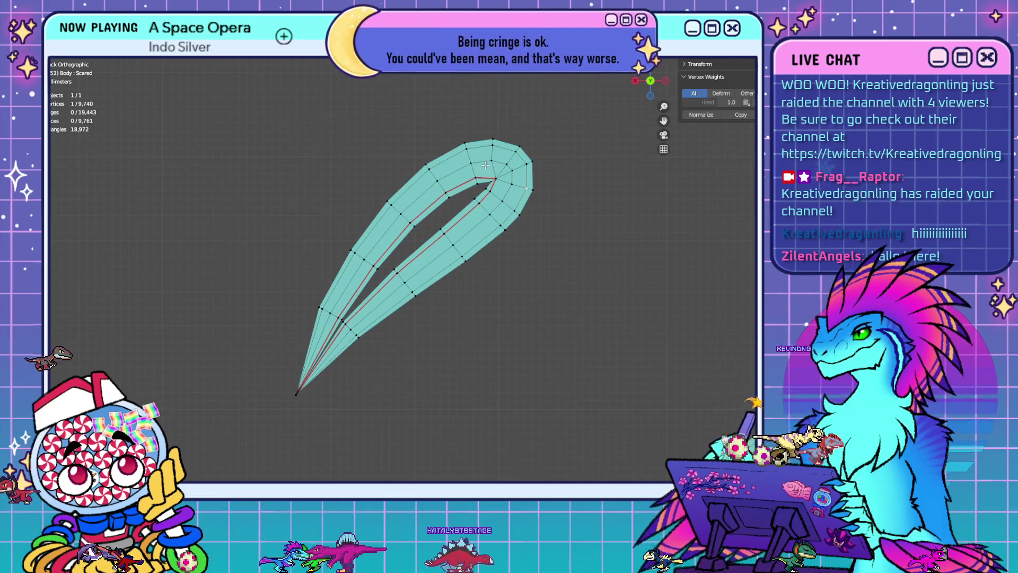
{"action": "key", "text": "s"}
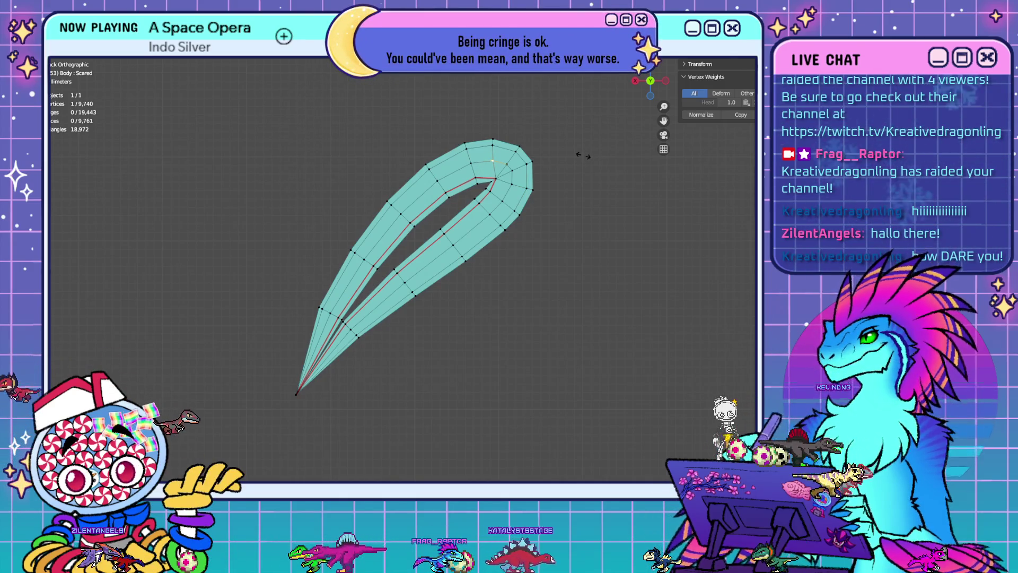
{"action": "key", "text": "Escape"}
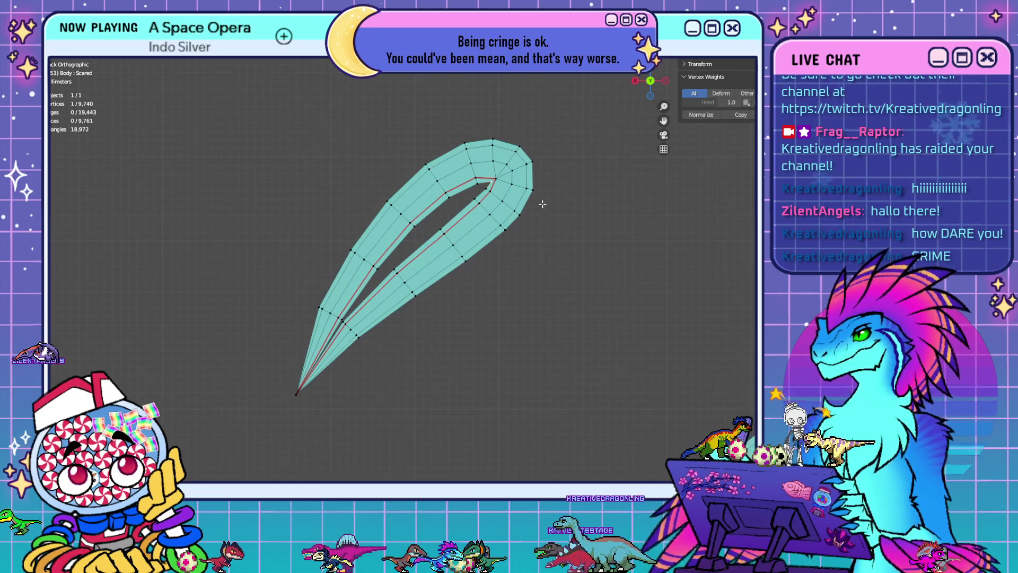
{"action": "scroll", "coordinate": [539, 206], "scroll_direction": "down", "scroll_amount": 1}
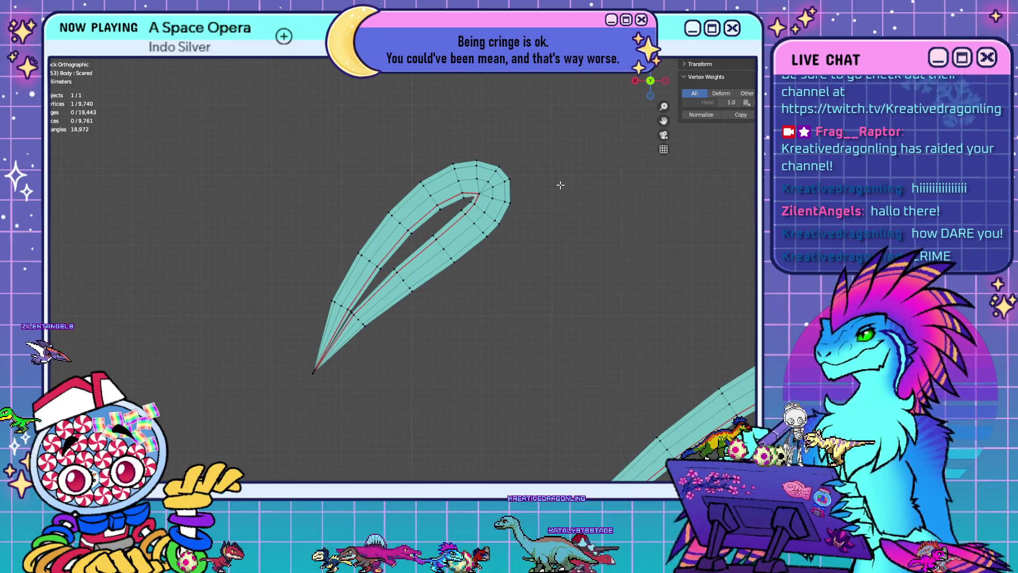
{"action": "scroll", "coordinate": [560, 185], "scroll_direction": "down", "scroll_amount": 3}
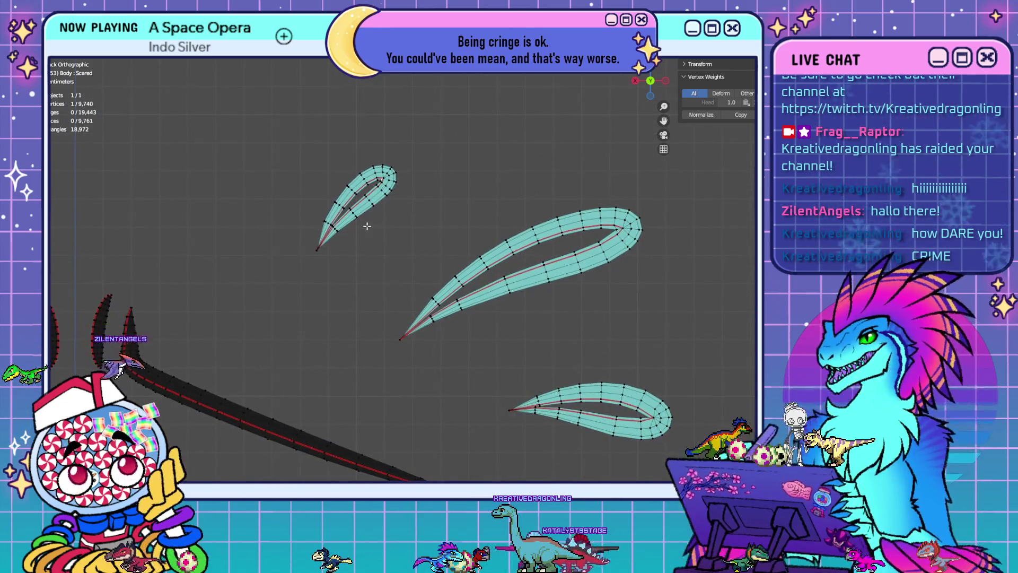
{"action": "middle_click_drag", "start_coordinate": [333, 237], "coordinate": [667, 229], "text": "shift"}
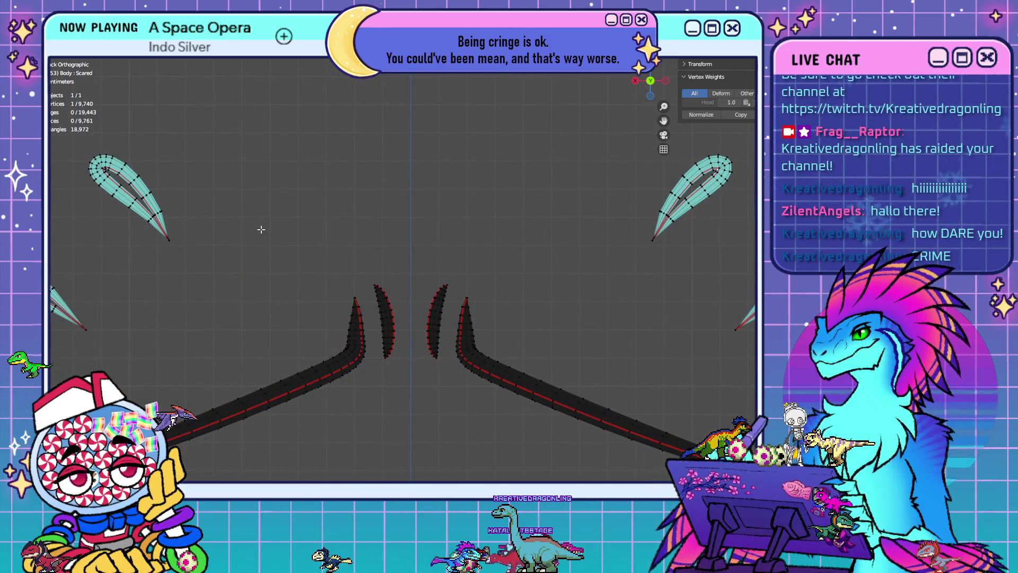
{"action": "middle_click_drag", "start_coordinate": [257, 224], "coordinate": [445, 277], "text": "shift"}
{"action": "scroll", "coordinate": [392, 244], "scroll_direction": "up", "scroll_amount": 6}
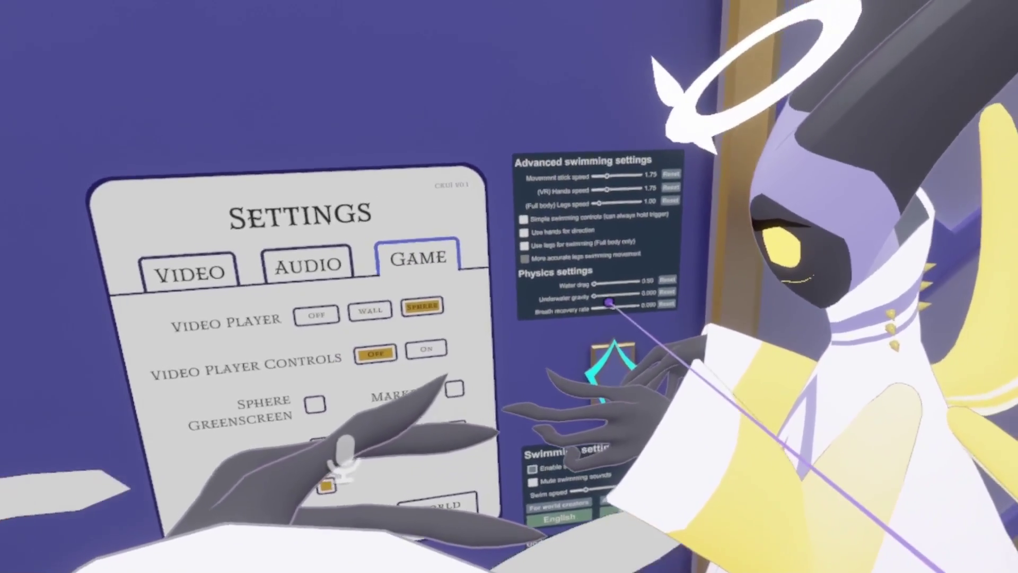
Turn on Sphere Greenscreen and adjust underwater gravity, which ends at 0.041
{"action": "left_click_drag", "start_coordinate": [603, 306], "coordinate": [585, 372]}
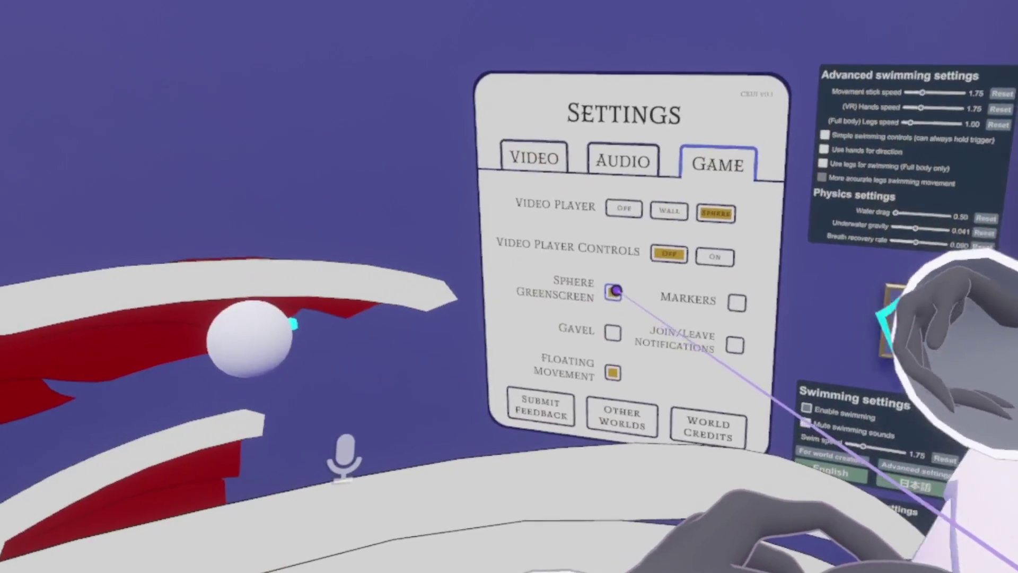
{"action": "left_click", "coordinate": [599, 299]}
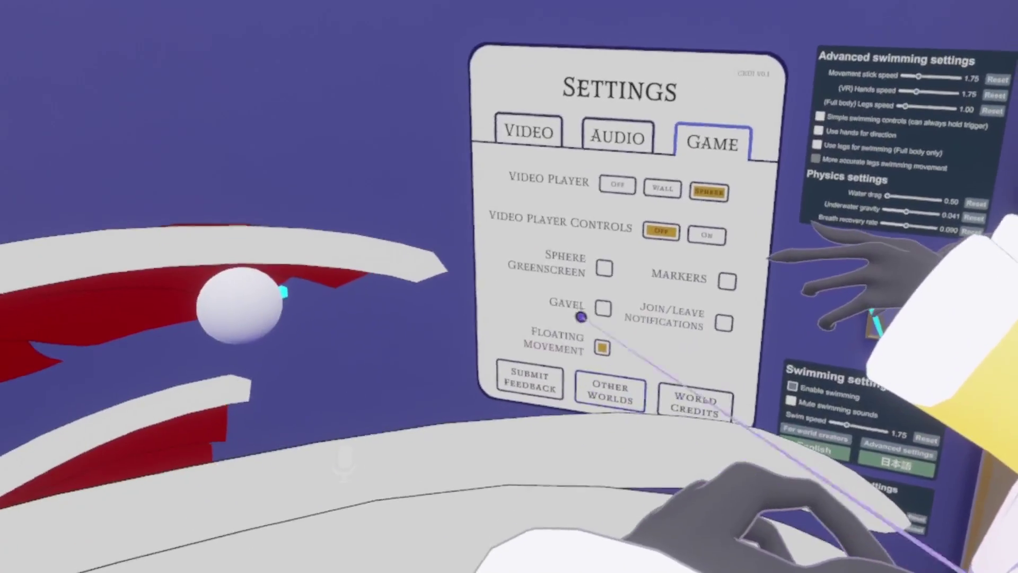
{"action": "left_click", "coordinate": [604, 268]}
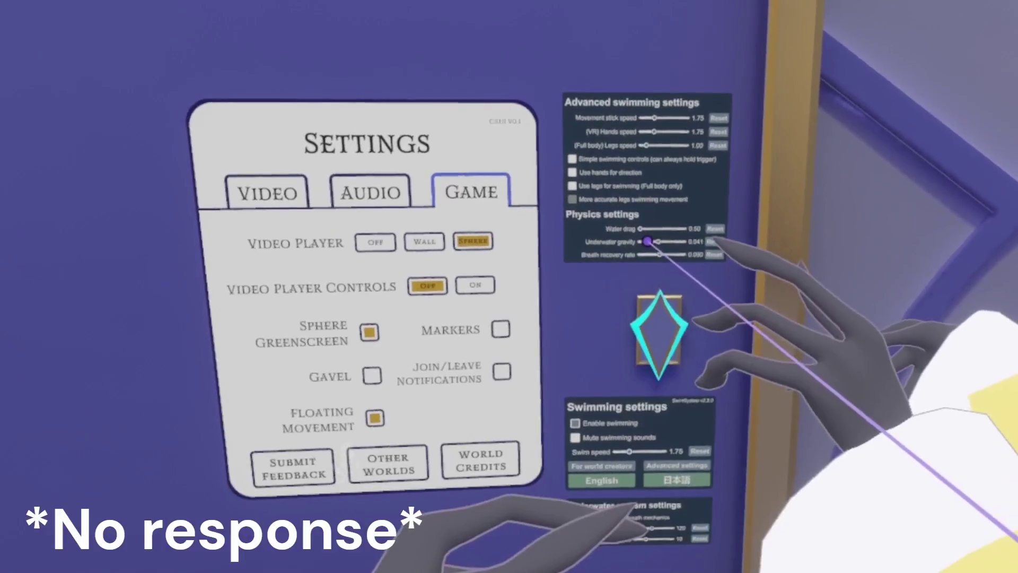
{"action": "left_click_drag", "start_coordinate": [659, 234], "coordinate": [642, 248]}
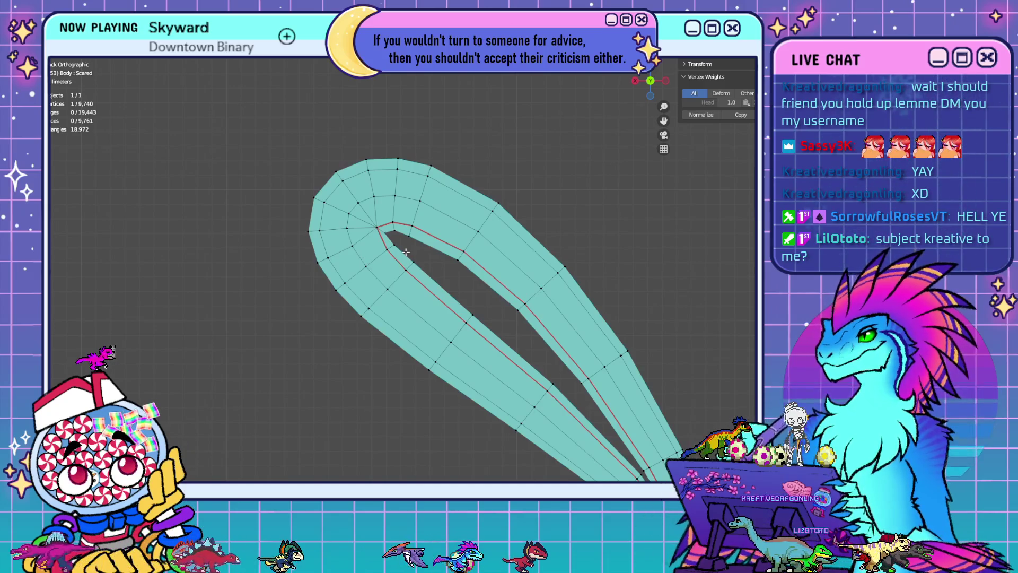
{"action": "scroll", "coordinate": [445, 241], "scroll_direction": "down", "scroll_amount": 5}
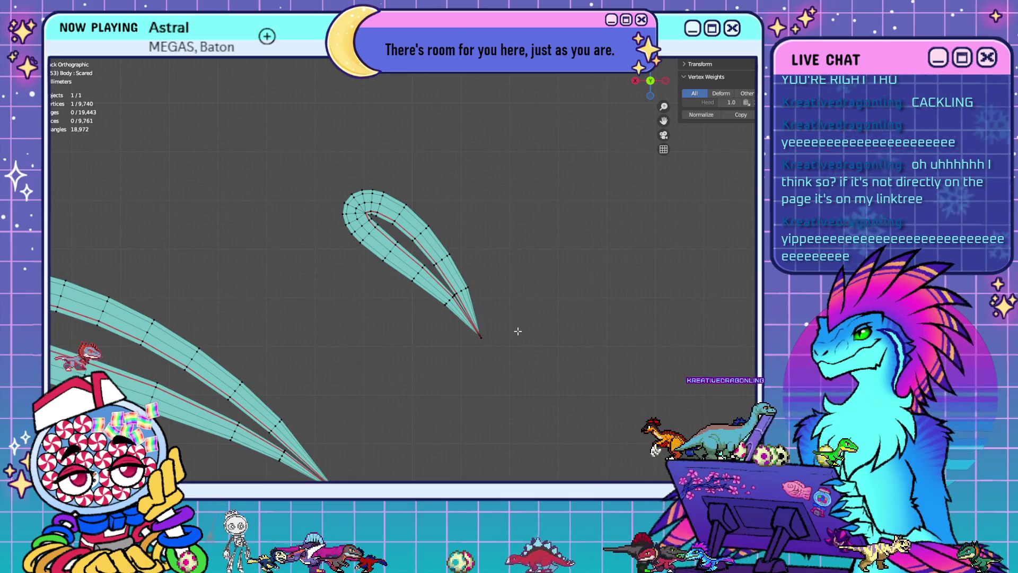
Zoom out and pan to frame the whole face decal figure
{"action": "scroll", "coordinate": [518, 329], "scroll_direction": "down", "scroll_amount": 4}
{"action": "scroll", "coordinate": [385, 416], "scroll_direction": "down", "scroll_amount": 6}
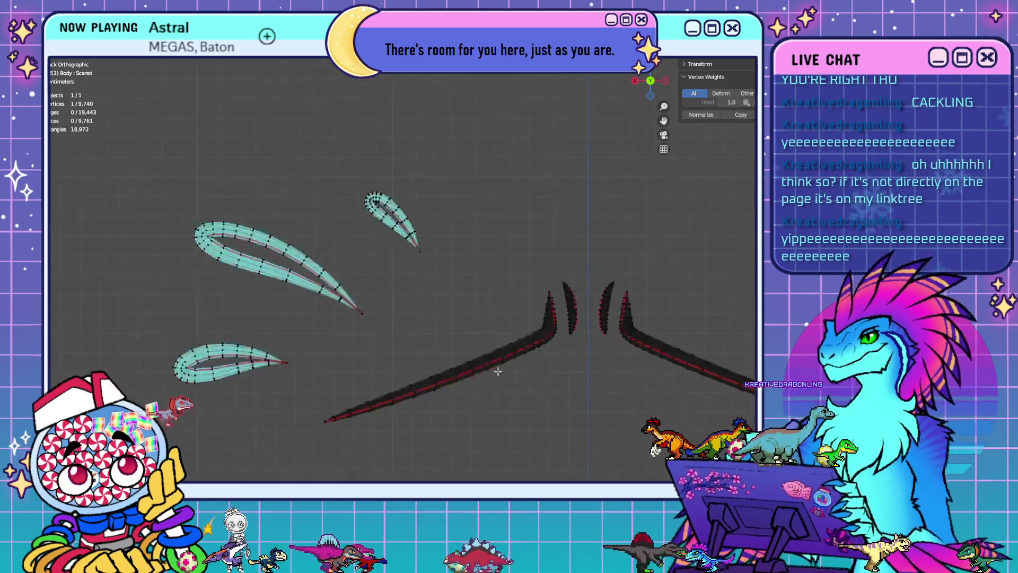
{"action": "mouse_move", "coordinate": [502, 331]}
{"action": "middle_mouse_down", "text": "shift"}
{"action": "mouse_move", "coordinate": [494, 136]}
{"action": "mouse_move", "coordinate": [496, 238]}
{"action": "middle_mouse_up", "text": "shift"}
{"action": "scroll", "coordinate": [495, 238], "scroll_direction": "down", "scroll_amount": 8}
{"action": "mouse_move", "coordinate": [495, 357]}
{"action": "middle_mouse_down", "text": "shift"}
{"action": "mouse_move", "coordinate": [477, 290]}
{"action": "mouse_move", "coordinate": [478, 317]}
{"action": "middle_mouse_up", "text": "shift"}
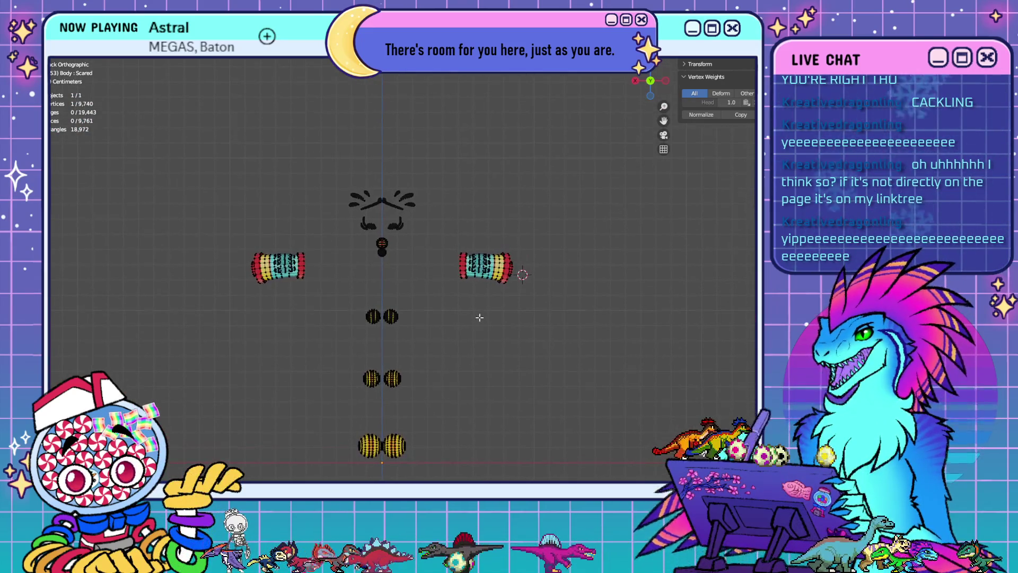
{"action": "scroll", "coordinate": [446, 335], "scroll_direction": "up", "scroll_amount": 5}
{"action": "middle_click_drag", "start_coordinate": [368, 314], "coordinate": [457, 477], "text": "shift"}
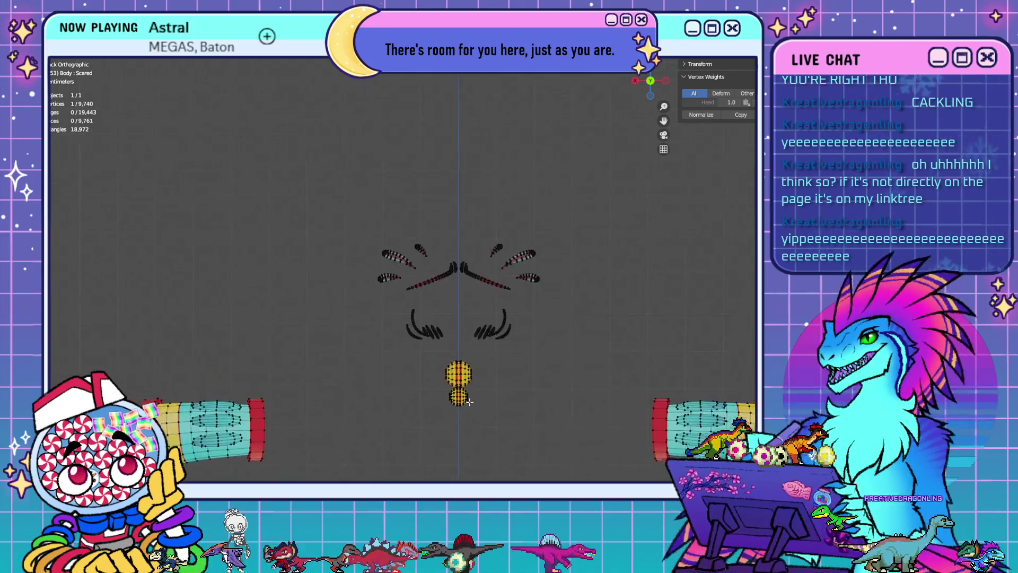
{"action": "middle_click_drag", "start_coordinate": [525, 387], "coordinate": [532, 368], "text": "shift"}
Pan and zoom in until the lower cyan teardrop sweat shape is centred
{"action": "scroll", "coordinate": [530, 366], "scroll_direction": "up", "scroll_amount": 7}
{"action": "mouse_move", "coordinate": [536, 303]}
{"action": "middle_mouse_down", "text": "shift"}
{"action": "mouse_move", "coordinate": [412, 262]}
{"action": "mouse_move", "coordinate": [348, 278]}
{"action": "middle_mouse_up", "text": "shift"}
{"action": "mouse_move", "coordinate": [332, 386]}
{"action": "middle_mouse_down", "text": "shift"}
{"action": "mouse_move", "coordinate": [473, 352]}
{"action": "mouse_move", "coordinate": [408, 254]}
{"action": "mouse_move", "coordinate": [418, 297]}
{"action": "middle_mouse_up", "text": "shift"}
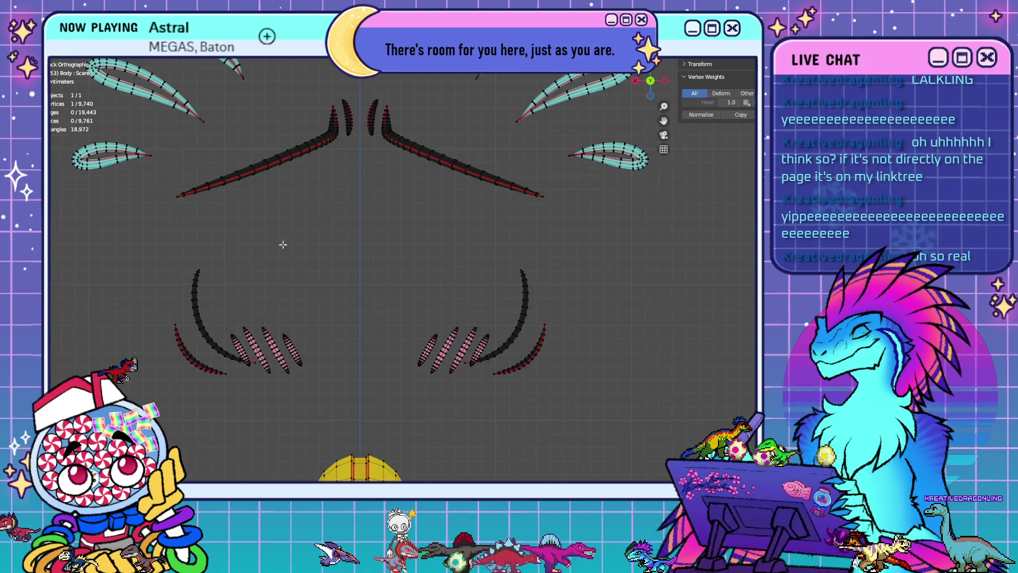
{"action": "scroll", "coordinate": [283, 244], "scroll_direction": "up", "scroll_amount": 5}
{"action": "mouse_move", "coordinate": [384, 240]}
{"action": "middle_mouse_down", "text": "shift"}
{"action": "mouse_move", "coordinate": [564, 354]}
{"action": "mouse_move", "coordinate": [673, 275]}
{"action": "middle_mouse_up", "text": "shift"}
{"action": "middle_click_drag", "start_coordinate": [360, 461], "coordinate": [360, 388], "text": "shift"}
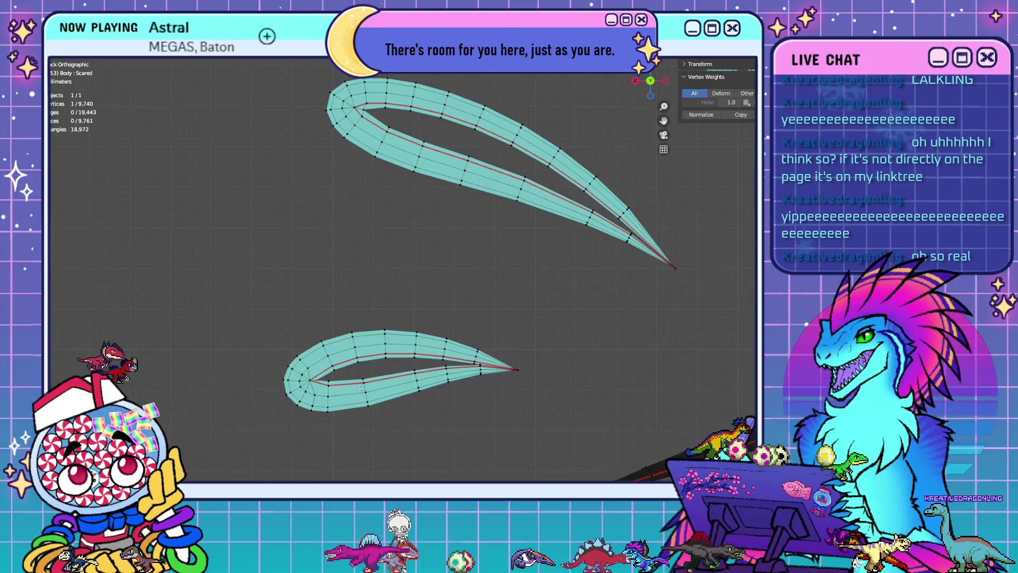
{"action": "scroll", "coordinate": [323, 391], "scroll_direction": "up", "scroll_amount": 5}
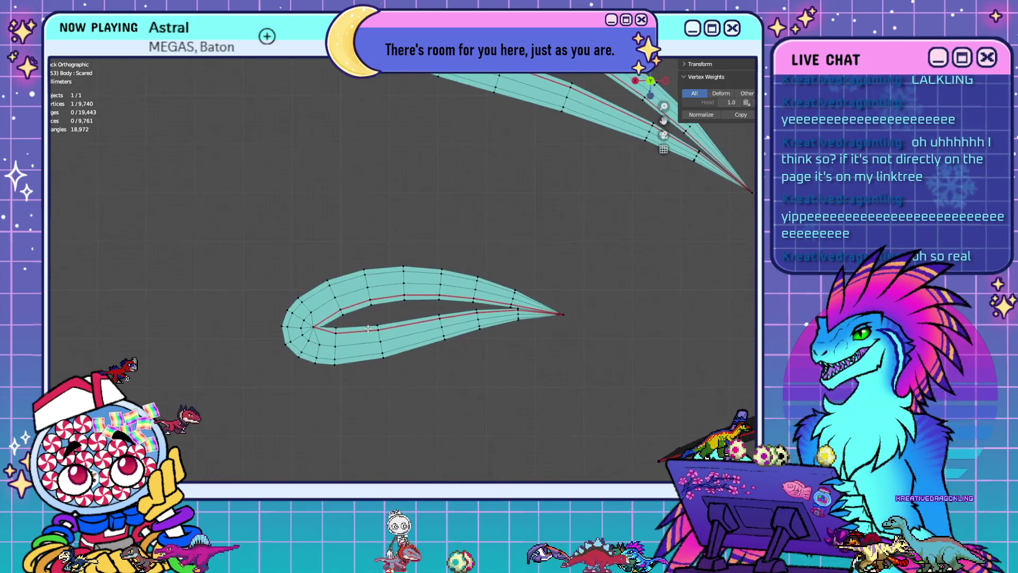
{"action": "middle_click_drag", "start_coordinate": [336, 326], "coordinate": [356, 308], "text": "shift"}
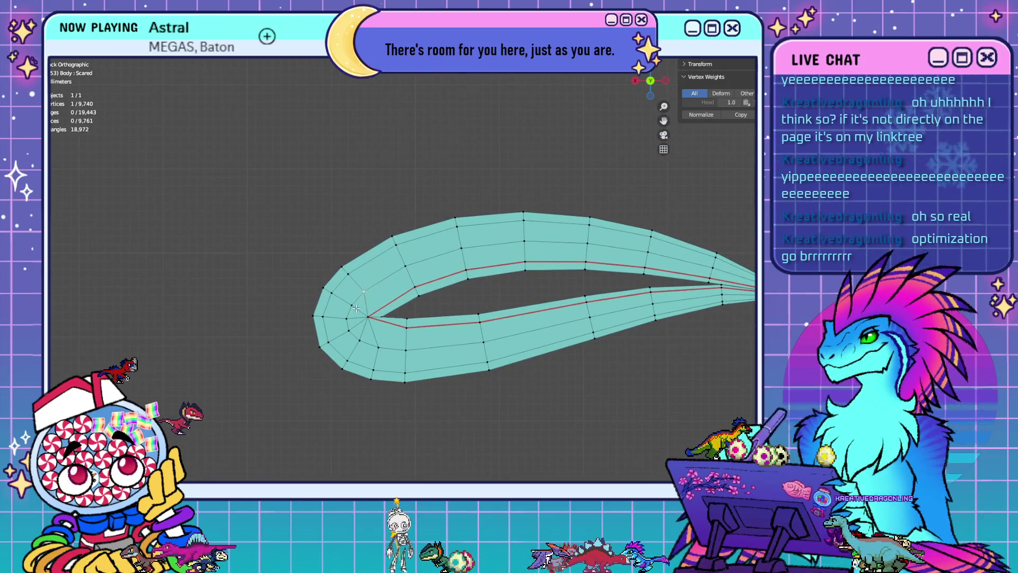
Merge six excess vertex pairs at their centres around the teardrop's rounded end
{"action": "key", "text": "m"}
{"action": "left_click", "coordinate": [433, 309]}
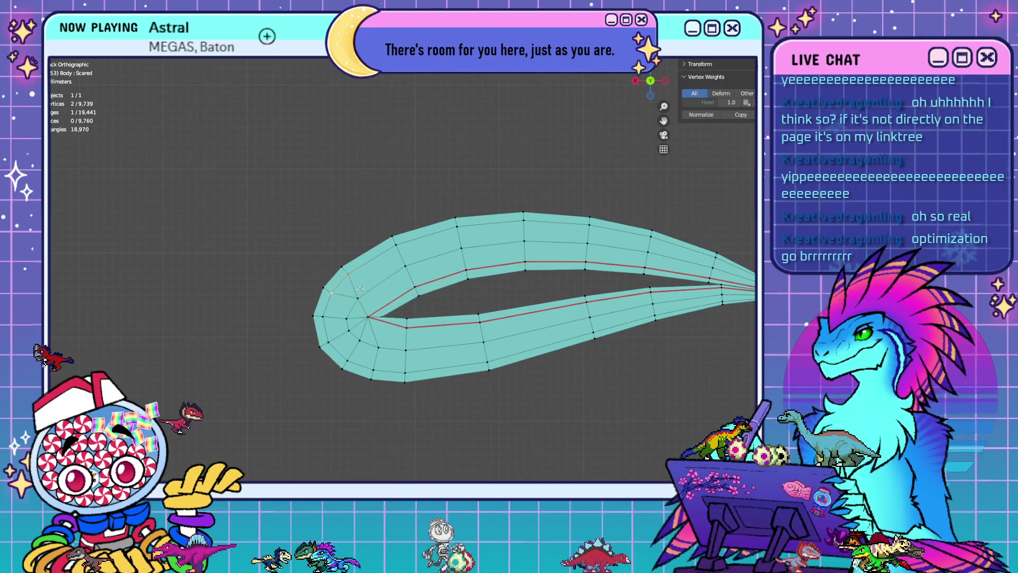
{"action": "key", "text": "m"}
{"action": "left_click", "coordinate": [346, 267]}
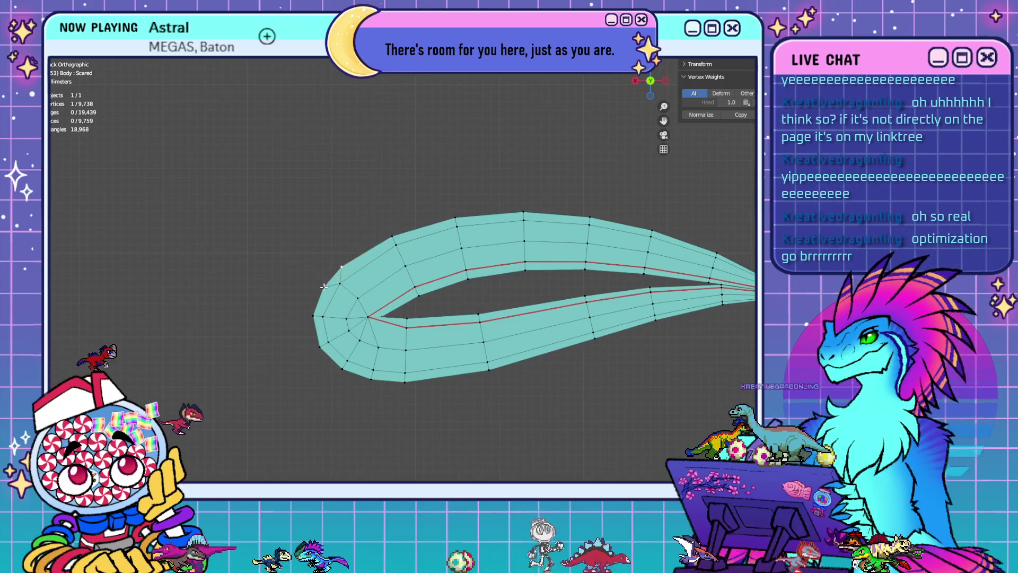
{"action": "key", "text": "m"}
{"action": "left_click", "coordinate": [436, 287]}
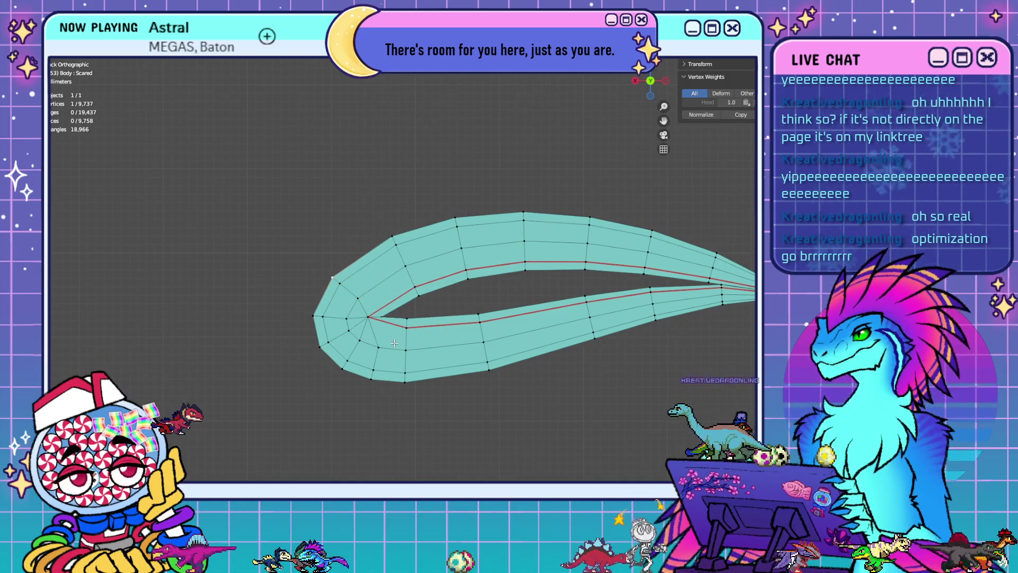
{"action": "key", "text": "m"}
{"action": "left_click", "coordinate": [412, 361]}
{"action": "key", "text": "m"}
{"action": "left_click", "coordinate": [405, 374]}
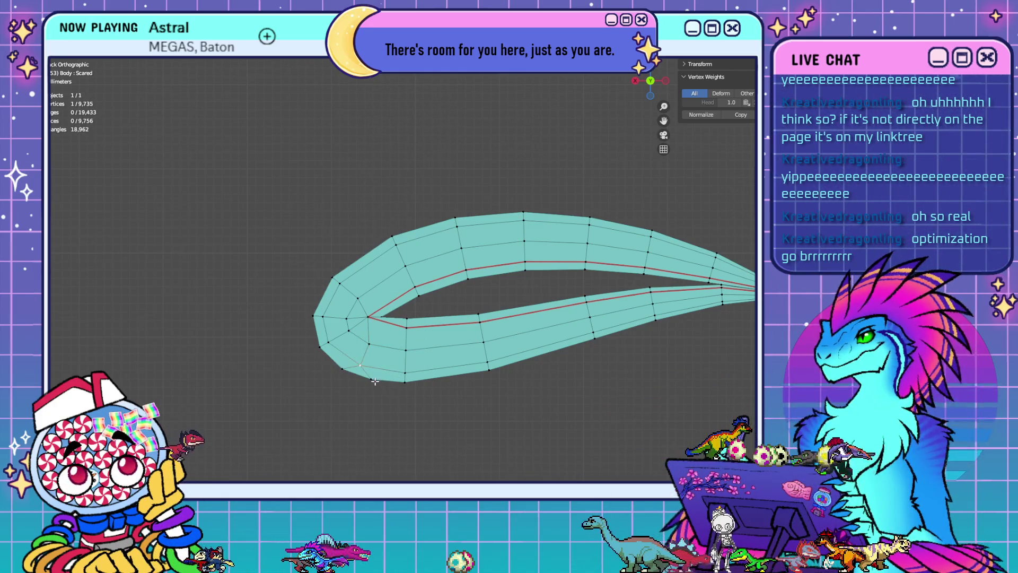
{"action": "key", "text": "m"}
{"action": "left_click", "coordinate": [405, 396]}
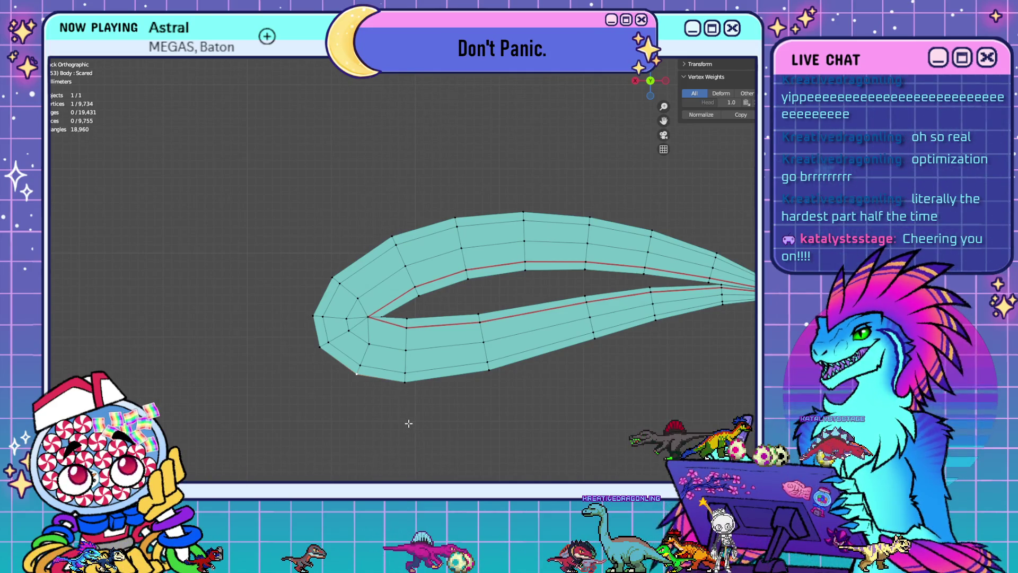
In front view, merge four more vertex pairs at centre, reaching 9,731 vertices
{"action": "key", "text": "KP_1"}
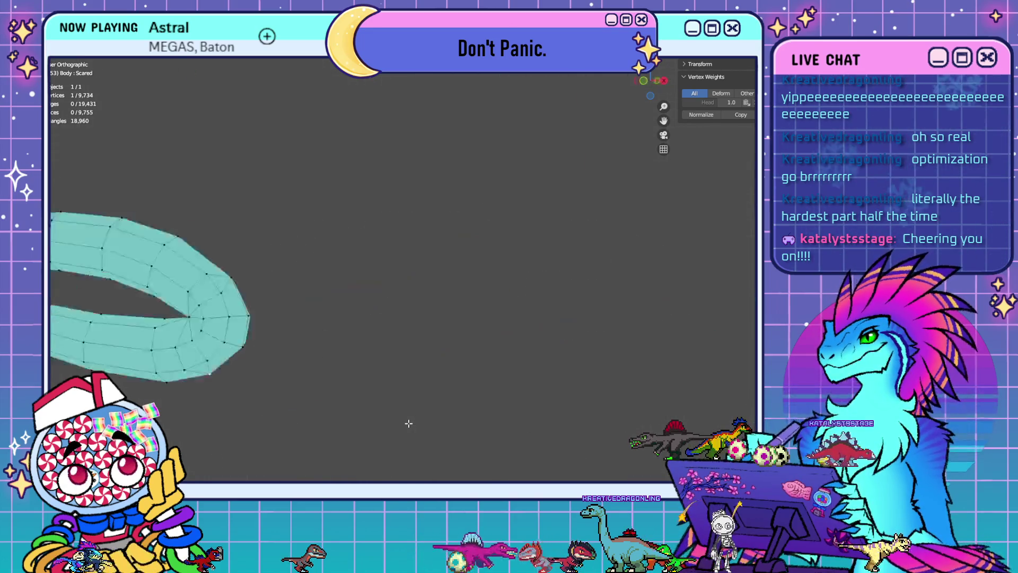
{"action": "scroll", "coordinate": [441, 352], "scroll_direction": "up", "scroll_amount": 1}
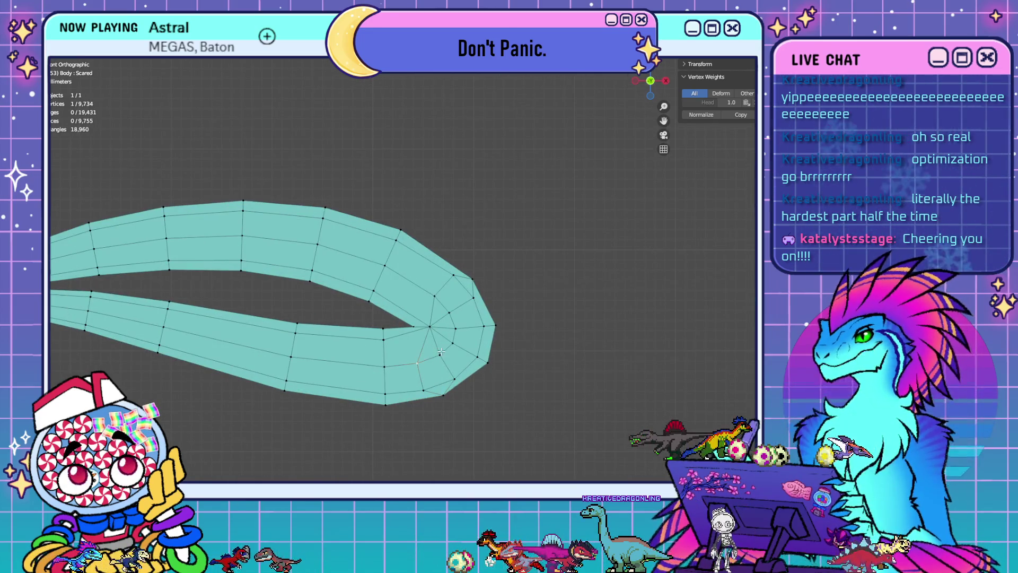
{"action": "key", "text": "m"}
{"action": "left_click", "coordinate": [453, 368]}
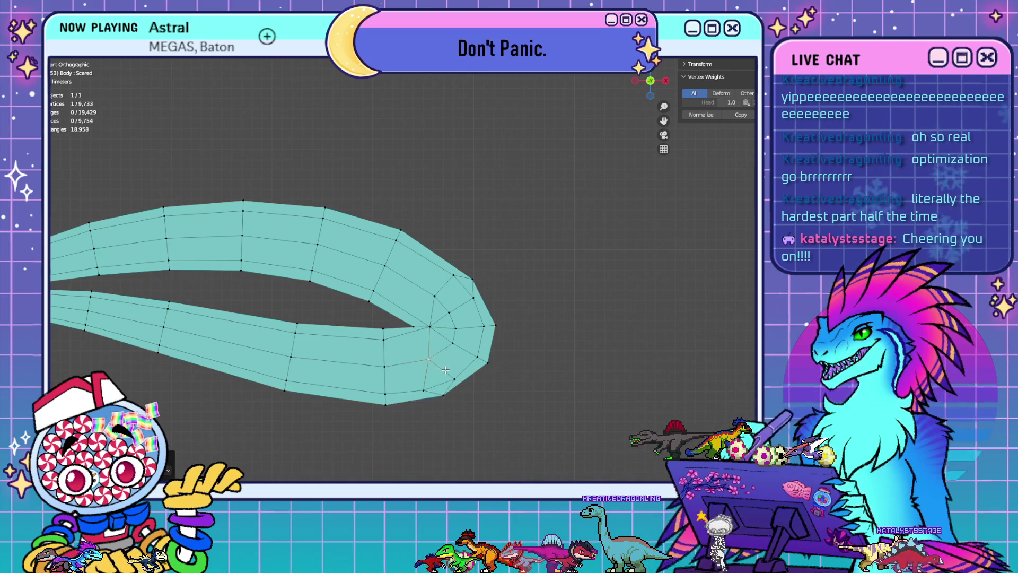
{"action": "left_click", "coordinate": [427, 390], "text": "shift"}
{"action": "key", "text": "m"}
{"action": "left_click", "coordinate": [486, 387]}
{"action": "left_click", "coordinate": [444, 308], "text": "shift"}
{"action": "key", "text": "m"}
{"action": "left_click", "coordinate": [504, 331]}
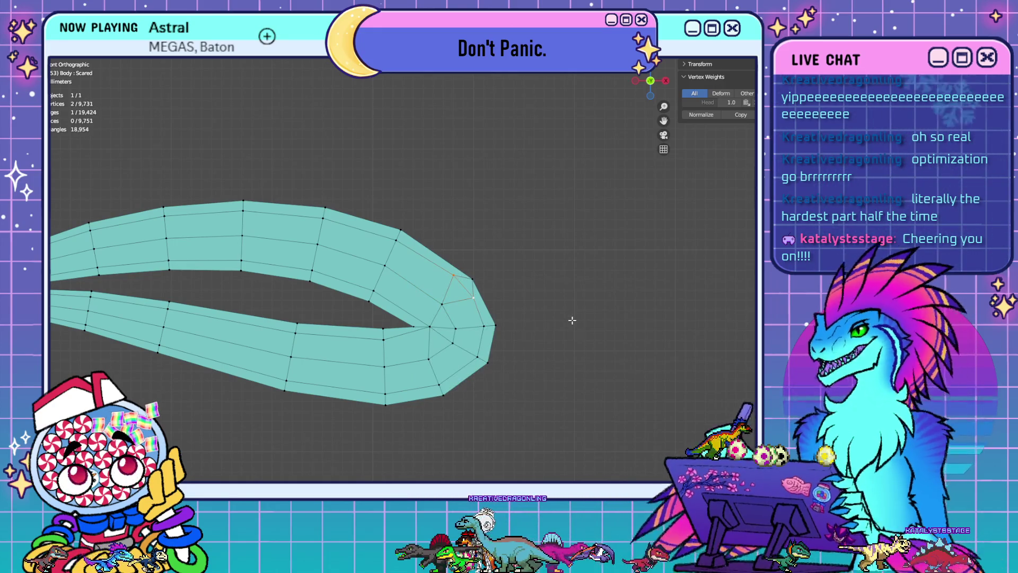
{"action": "key", "text": "m"}
{"action": "left_click", "coordinate": [569, 321]}
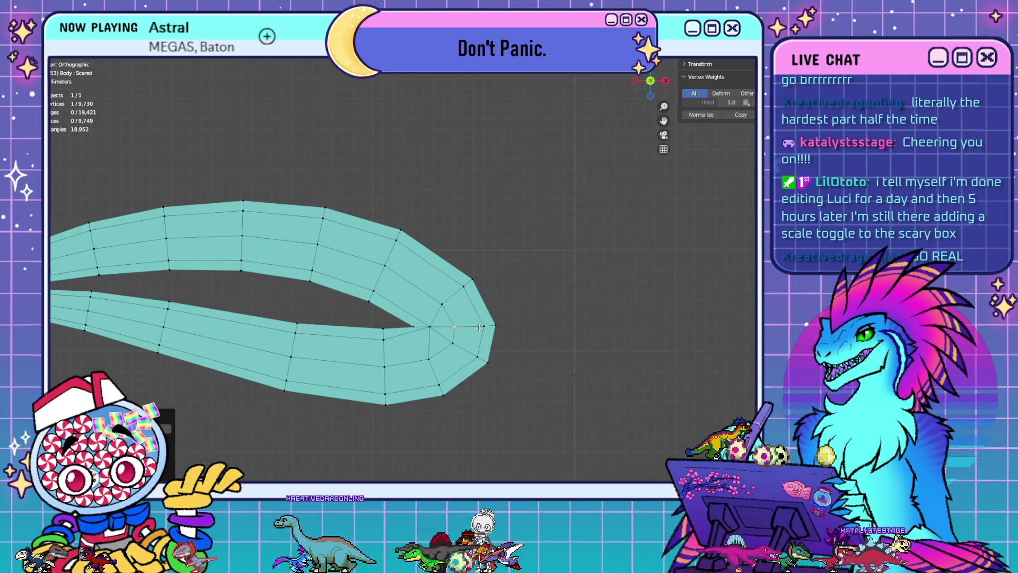
{"action": "scroll", "coordinate": [482, 319], "scroll_direction": "down", "scroll_amount": 3}
{"action": "middle_click_drag", "start_coordinate": [482, 319], "coordinate": [539, 383], "text": "shift"}
{"action": "scroll", "coordinate": [545, 367], "scroll_direction": "down", "scroll_amount": 5}
{"action": "mouse_move", "coordinate": [539, 312]}
{"action": "middle_mouse_down", "text": "shift"}
{"action": "mouse_move", "coordinate": [568, 311]}
{"action": "mouse_move", "coordinate": [598, 340]}
{"action": "middle_mouse_up", "text": "shift"}
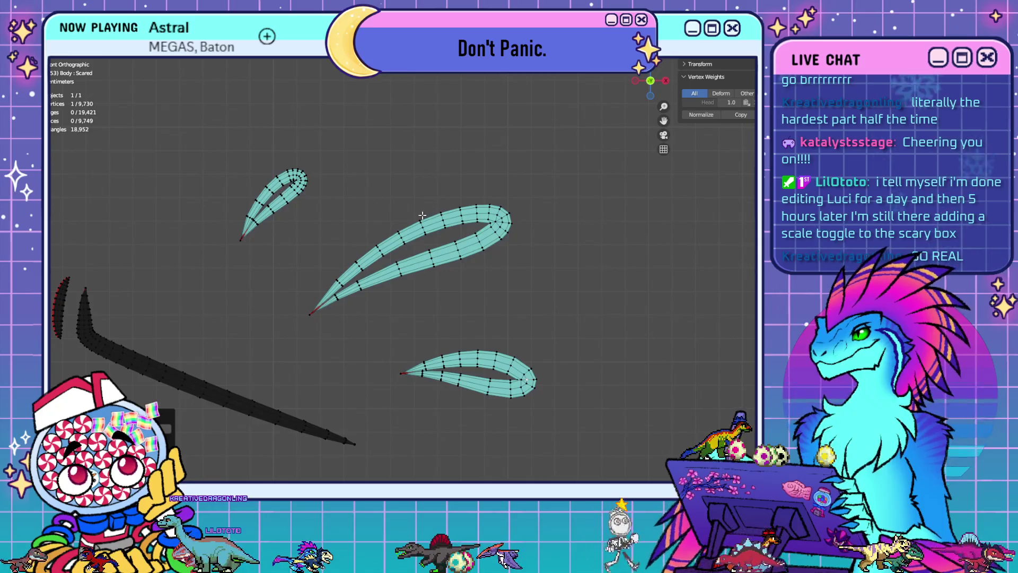
{"action": "key", "text": "Home"}
{"action": "scroll", "coordinate": [249, 322], "scroll_direction": "up", "scroll_amount": 6}
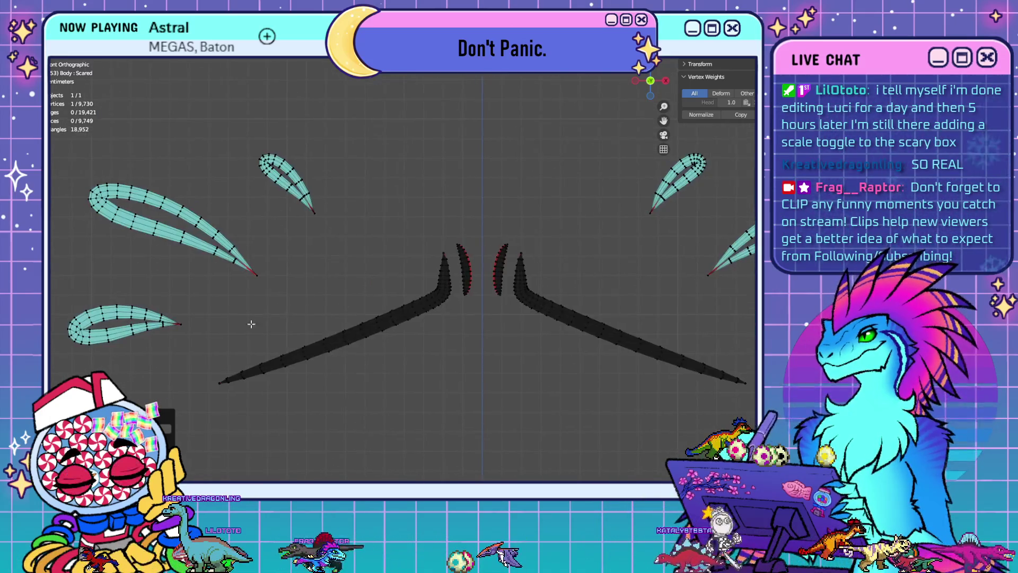
{"action": "middle_click_drag", "start_coordinate": [648, 361], "coordinate": [470, 202], "text": "shift"}
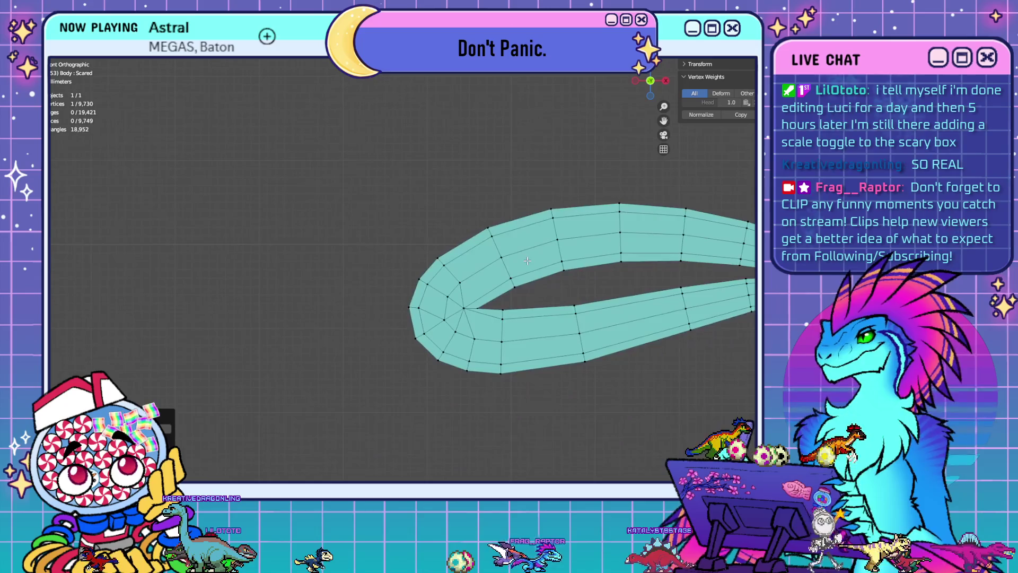
{"action": "scroll", "coordinate": [458, 326], "scroll_direction": "up", "scroll_amount": 2}
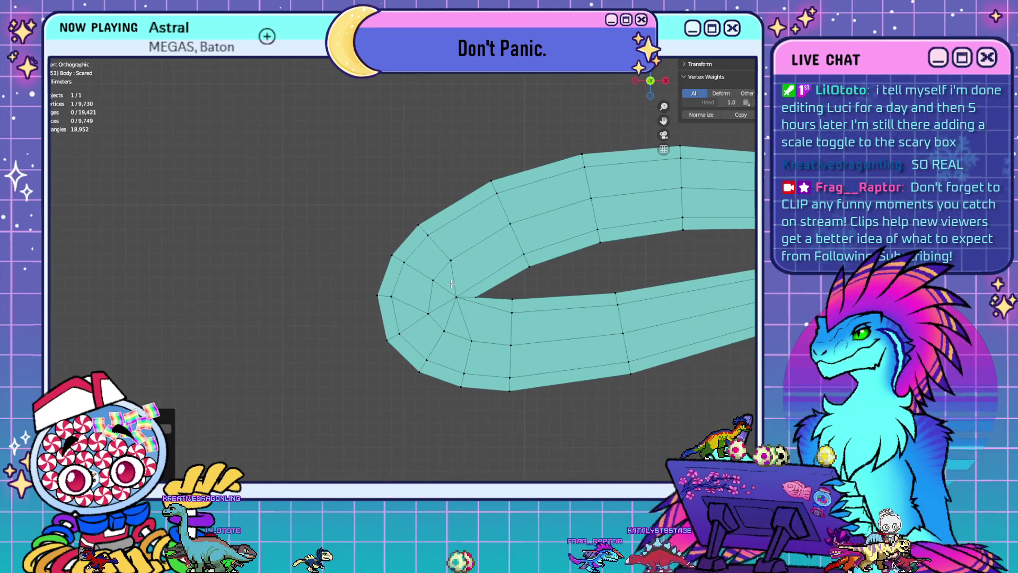
{"action": "scroll", "coordinate": [385, 303], "scroll_direction": "down", "scroll_amount": 6}
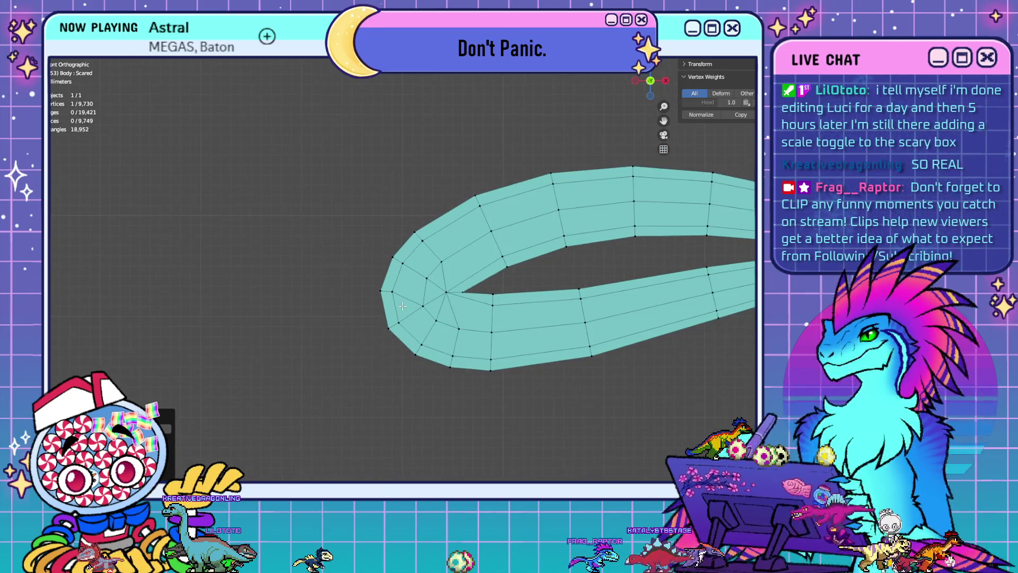
{"action": "mouse_move", "coordinate": [575, 282]}
{"action": "middle_mouse_down", "text": "shift"}
{"action": "mouse_move", "coordinate": [239, 275]}
{"action": "mouse_move", "coordinate": [159, 291]}
{"action": "middle_mouse_up", "text": "shift"}
{"action": "mouse_move", "coordinate": [428, 272]}
{"action": "middle_mouse_down", "text": "shift"}
{"action": "mouse_move", "coordinate": [168, 327]}
{"action": "mouse_move", "coordinate": [86, 297]}
{"action": "mouse_move", "coordinate": [290, 311]}
{"action": "mouse_move", "coordinate": [498, 289]}
{"action": "middle_mouse_up", "text": "shift"}
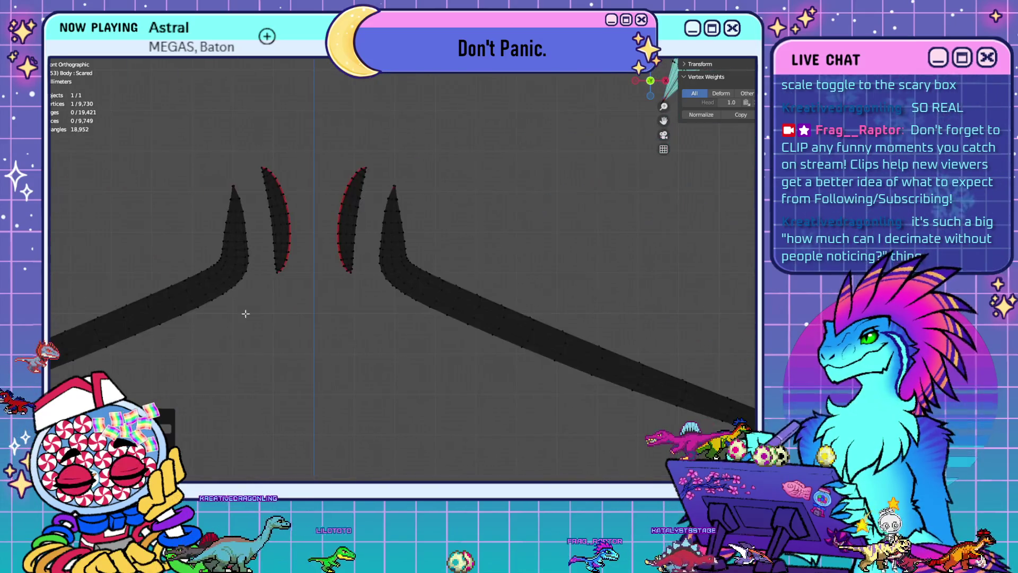
{"action": "middle_click_drag", "start_coordinate": [243, 311], "coordinate": [456, 297], "text": "shift"}
{"action": "middle_click_drag", "start_coordinate": [195, 318], "coordinate": [409, 371], "text": "shift"}
{"action": "middle_click_drag", "start_coordinate": [252, 273], "coordinate": [465, 267], "text": "shift"}
{"action": "scroll", "coordinate": [465, 266], "scroll_direction": "up", "scroll_amount": 5}
{"action": "middle_click_drag", "start_coordinate": [290, 260], "coordinate": [356, 259], "text": "shift"}
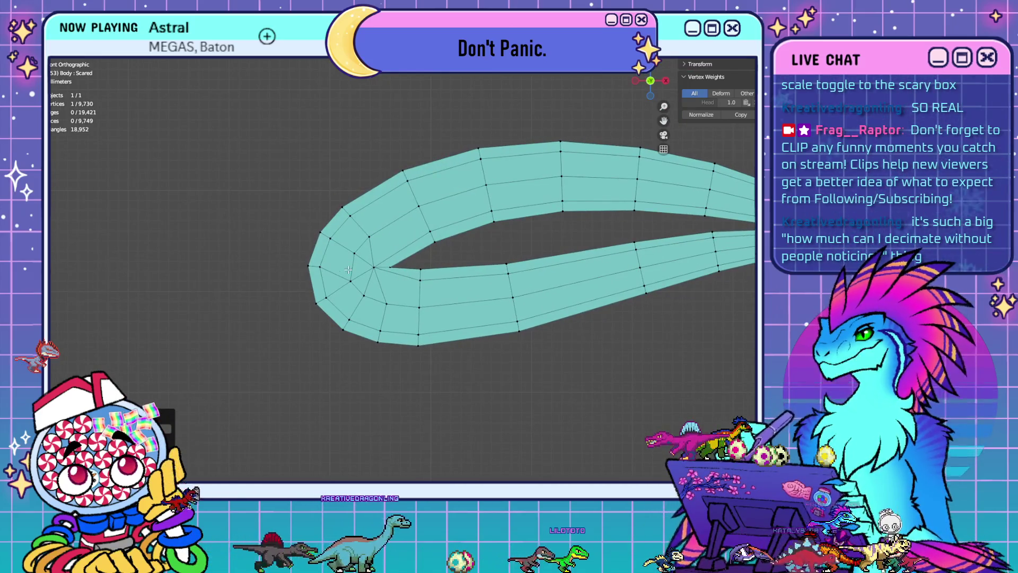
{"action": "key", "text": "ctrl+KP_1"}
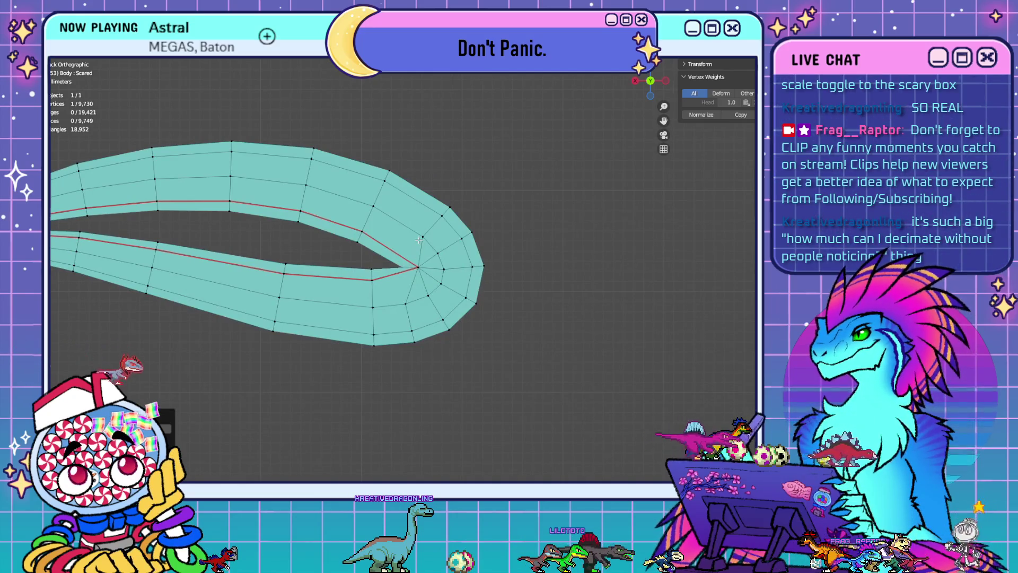
Merge six more neighbouring vertex pairs at their centres around the teardrop tip
{"action": "key", "text": "m"}
{"action": "left_click", "coordinate": [466, 252]}
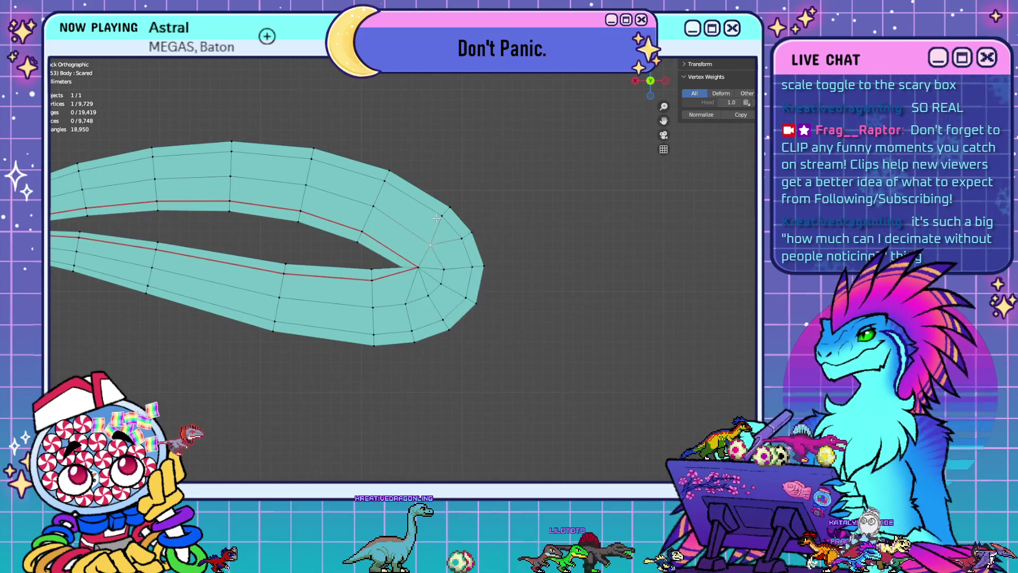
{"action": "left_click", "coordinate": [463, 236], "text": "shift"}
{"action": "key", "text": "m"}
{"action": "left_click", "coordinate": [465, 239]}
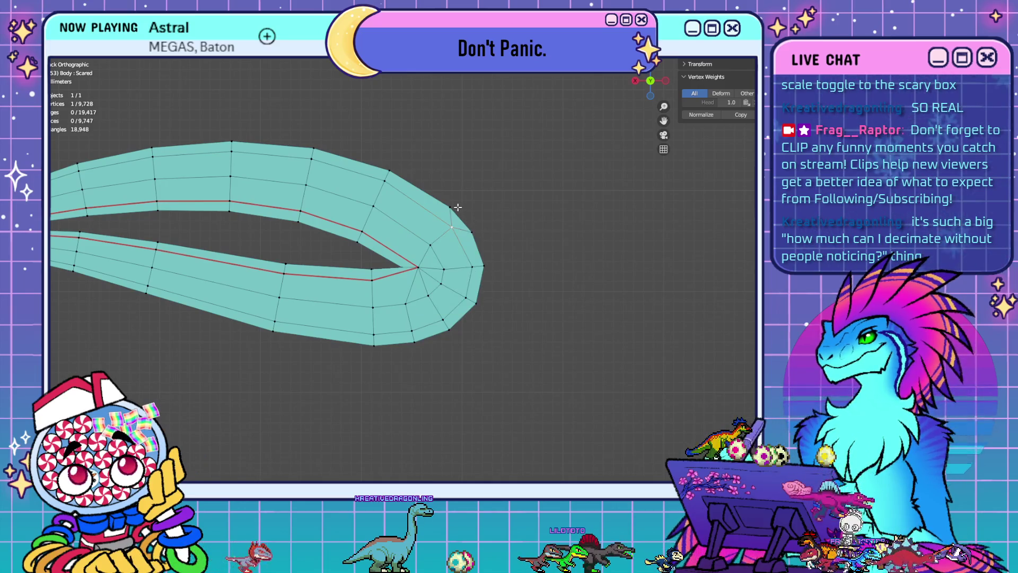
{"action": "left_click", "coordinate": [473, 224], "text": "shift"}
{"action": "key", "text": "m"}
{"action": "left_click", "coordinate": [520, 248]}
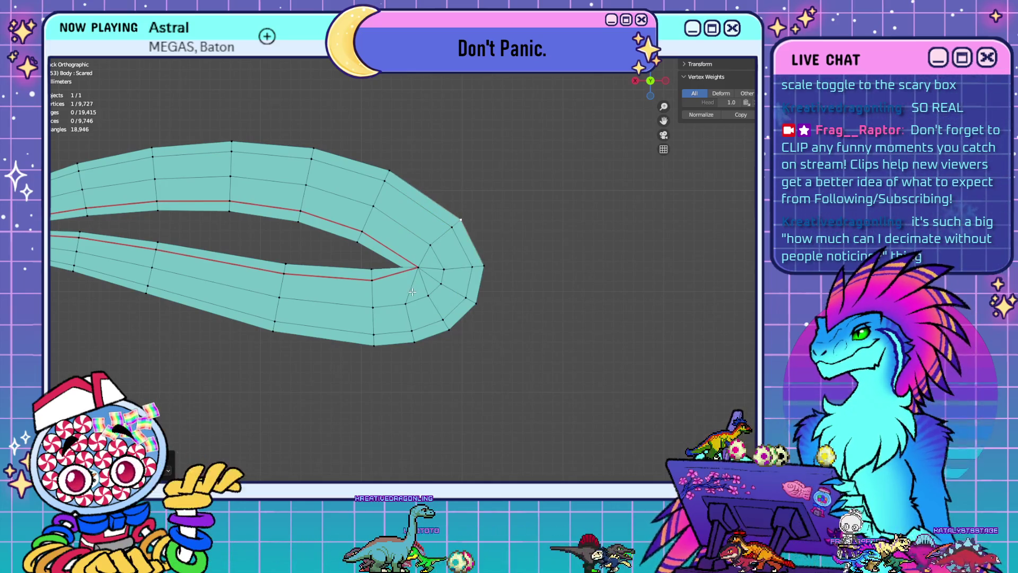
{"action": "left_click", "coordinate": [413, 342], "text": "shift"}
{"action": "key", "text": "m"}
{"action": "left_click", "coordinate": [477, 341]}
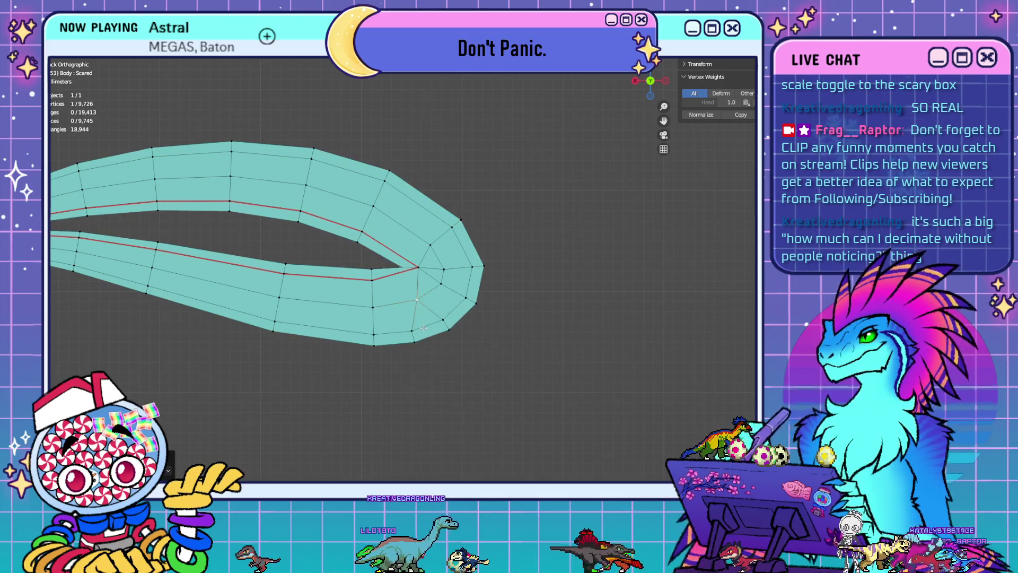
{"action": "left_click", "coordinate": [449, 328], "text": "shift"}
{"action": "key", "text": "m"}
{"action": "left_click", "coordinate": [466, 345]}
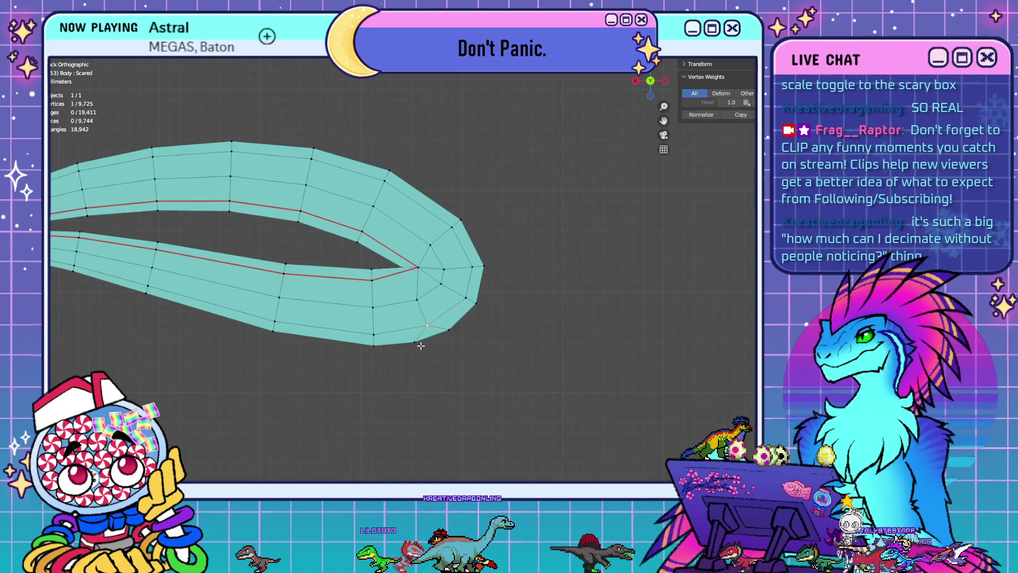
{"action": "left_click", "coordinate": [415, 342], "text": "shift"}
{"action": "left_click", "coordinate": [450, 330], "text": "shift"}
{"action": "key", "text": "m"}
{"action": "left_click", "coordinate": [487, 352]}
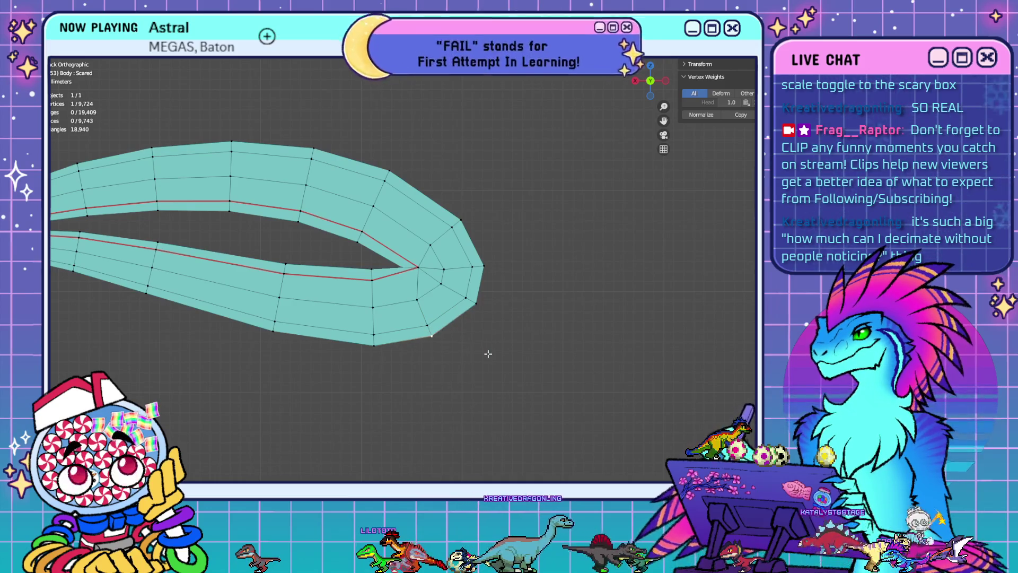
In front view, merge four more vertex pairs at centre, leaving 9,720 vertices
{"action": "key", "text": "KP_1"}
{"action": "left_click", "coordinate": [350, 318]}
{"action": "key", "text": "m"}
{"action": "left_click", "coordinate": [439, 338]}
{"action": "key", "text": "m"}
{"action": "left_click", "coordinate": [410, 309]}
{"action": "left_click", "coordinate": [345, 219], "text": "shift"}
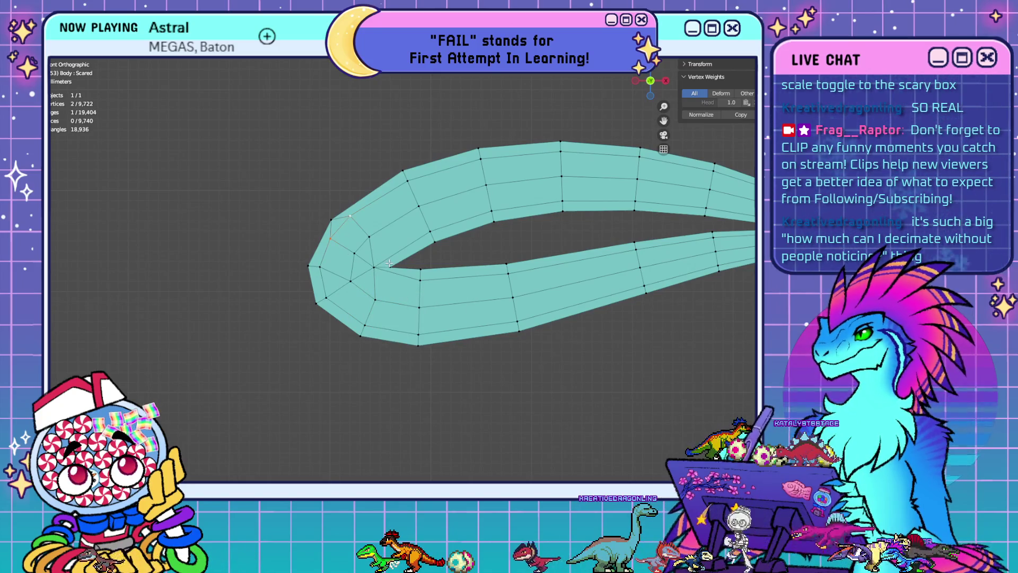
{"action": "key", "text": "m"}
{"action": "left_click", "coordinate": [381, 265]}
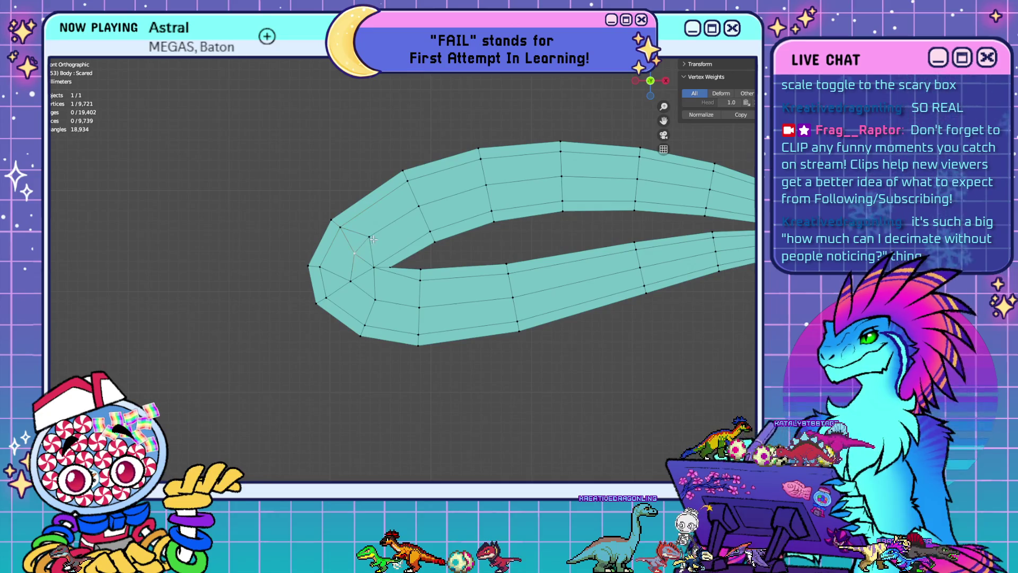
{"action": "key", "text": "m"}
{"action": "left_click", "coordinate": [373, 285]}
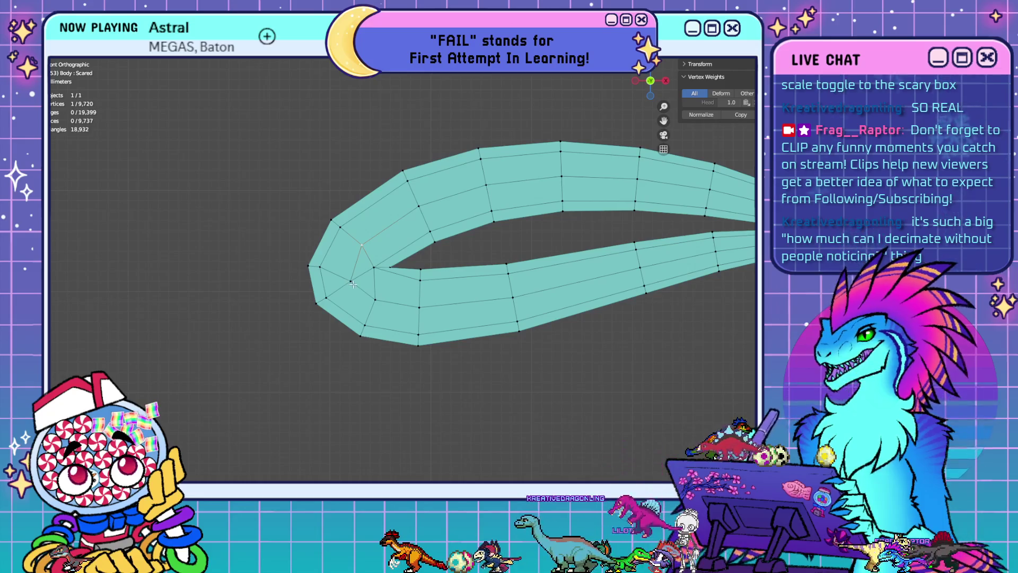
Frame the teardrop strand and nudge the selected outline vertex slightly upward
{"action": "scroll", "coordinate": [350, 265], "scroll_direction": "down", "scroll_amount": 5}
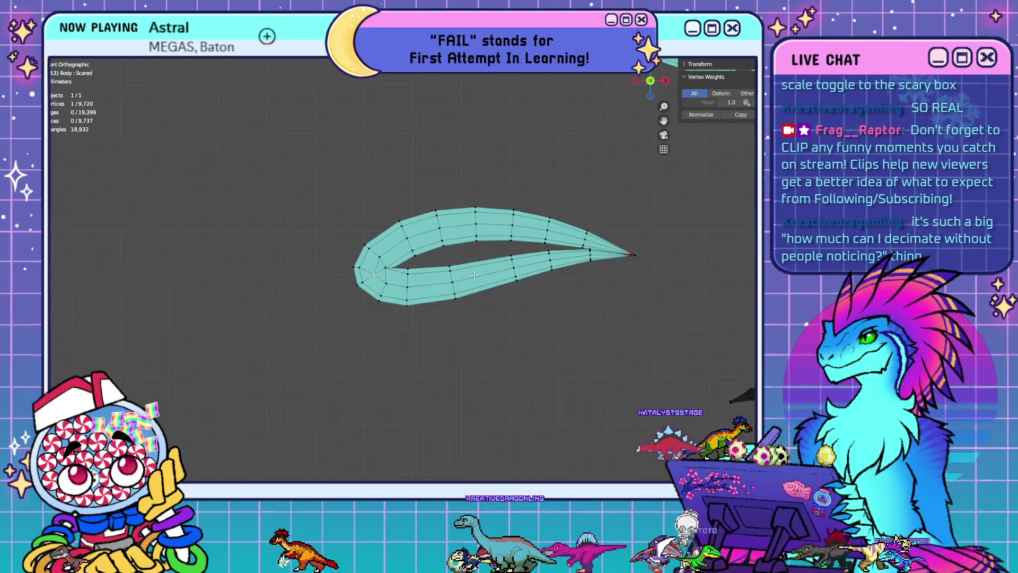
{"action": "middle_click_drag", "start_coordinate": [481, 263], "coordinate": [428, 289], "text": "shift"}
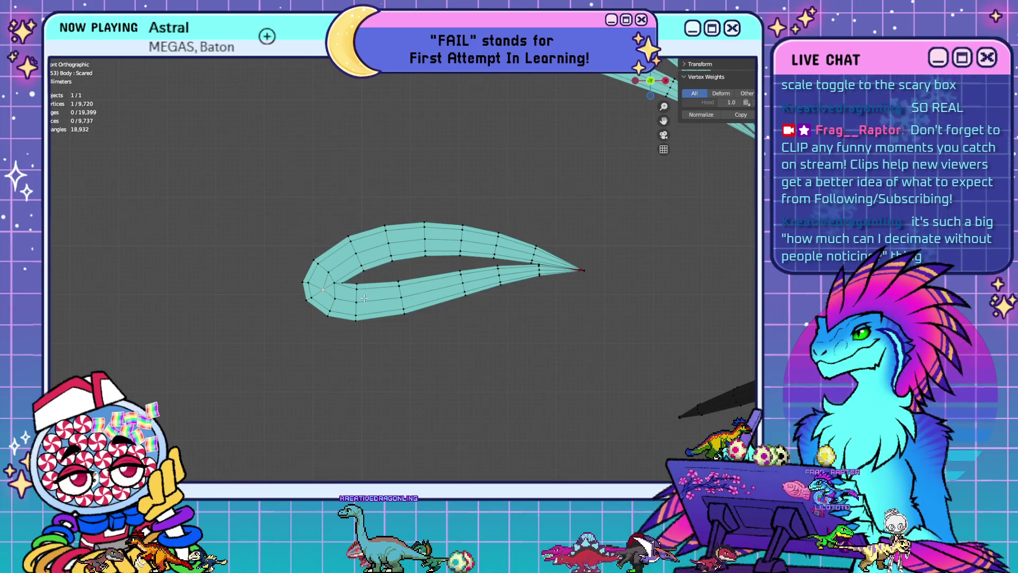
{"action": "scroll", "coordinate": [376, 304], "scroll_direction": "up", "scroll_amount": 5}
{"action": "key", "text": "ctrl+z"}
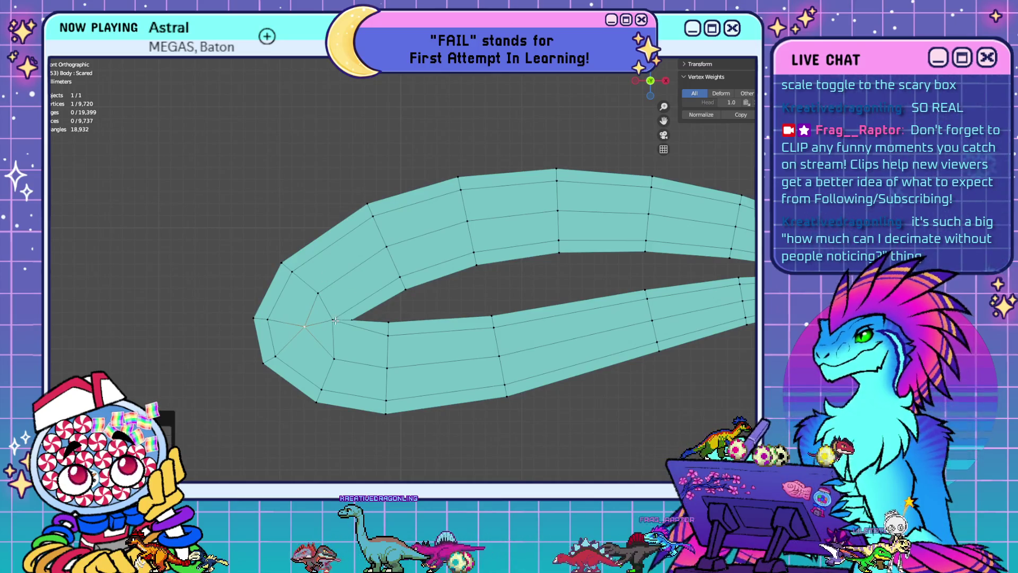
{"action": "scroll", "coordinate": [335, 320], "scroll_direction": "down", "scroll_amount": 4}
{"action": "key", "text": "slash"}
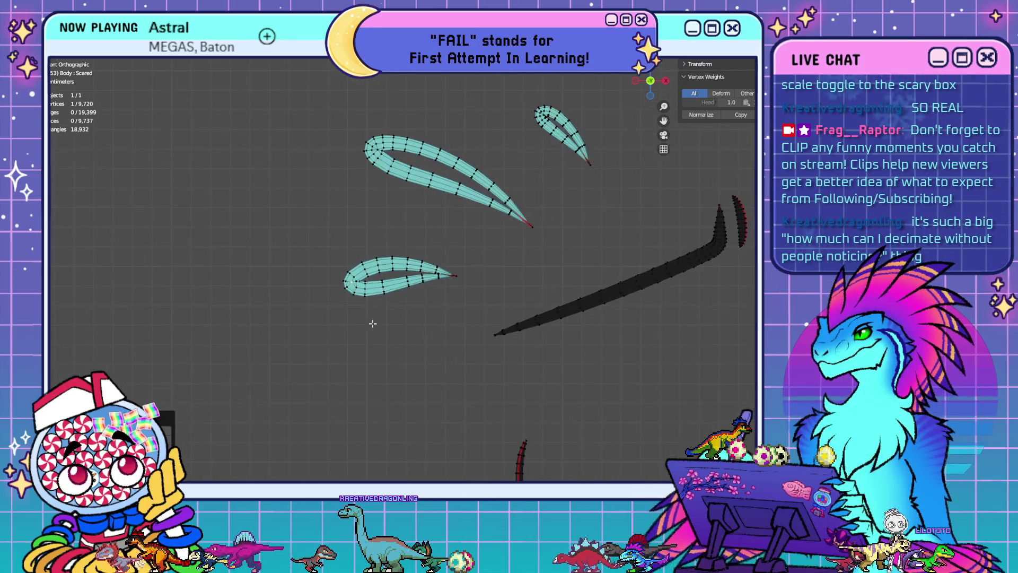
{"action": "mouse_move", "coordinate": [464, 317]}
{"action": "middle_mouse_down", "text": "shift"}
{"action": "mouse_move", "coordinate": [180, 317]}
{"action": "mouse_move", "coordinate": [508, 319]}
{"action": "mouse_move", "coordinate": [193, 318]}
{"action": "middle_mouse_up", "text": "shift"}
{"action": "scroll", "coordinate": [493, 290], "scroll_direction": "up", "scroll_amount": 3}
{"action": "scroll", "coordinate": [493, 291], "scroll_direction": "up", "scroll_amount": 10}
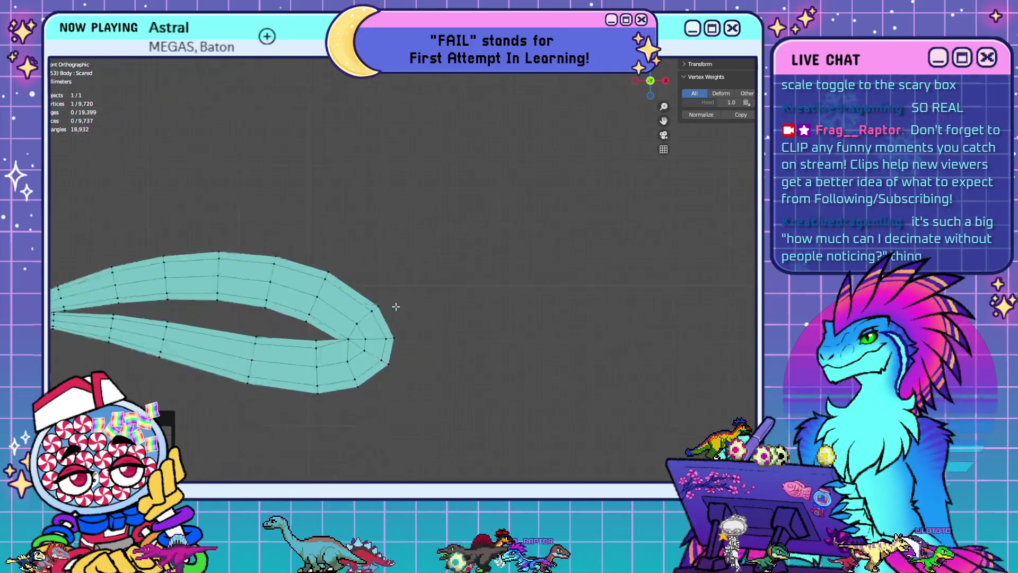
{"action": "scroll", "coordinate": [499, 295], "scroll_direction": "down", "scroll_amount": 2}
Merge the selected vertex pair at centre, leaving 9,719 vertices, and inspect the other teardrops
{"action": "key", "text": "m"}
{"action": "left_click", "coordinate": [500, 295]}
{"action": "scroll", "coordinate": [455, 317], "scroll_direction": "down", "scroll_amount": 2}
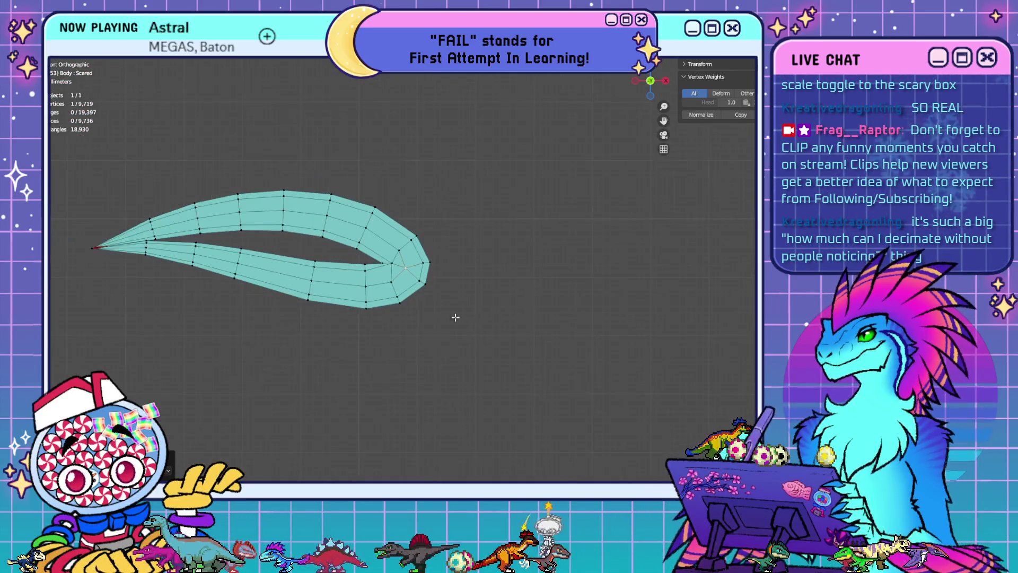
{"action": "scroll", "coordinate": [456, 317], "scroll_direction": "down", "scroll_amount": 3}
{"action": "mouse_move", "coordinate": [291, 273]}
{"action": "middle_mouse_down", "text": "shift"}
{"action": "mouse_move", "coordinate": [696, 268]}
{"action": "mouse_move", "coordinate": [629, 268]}
{"action": "middle_mouse_up", "text": "shift"}
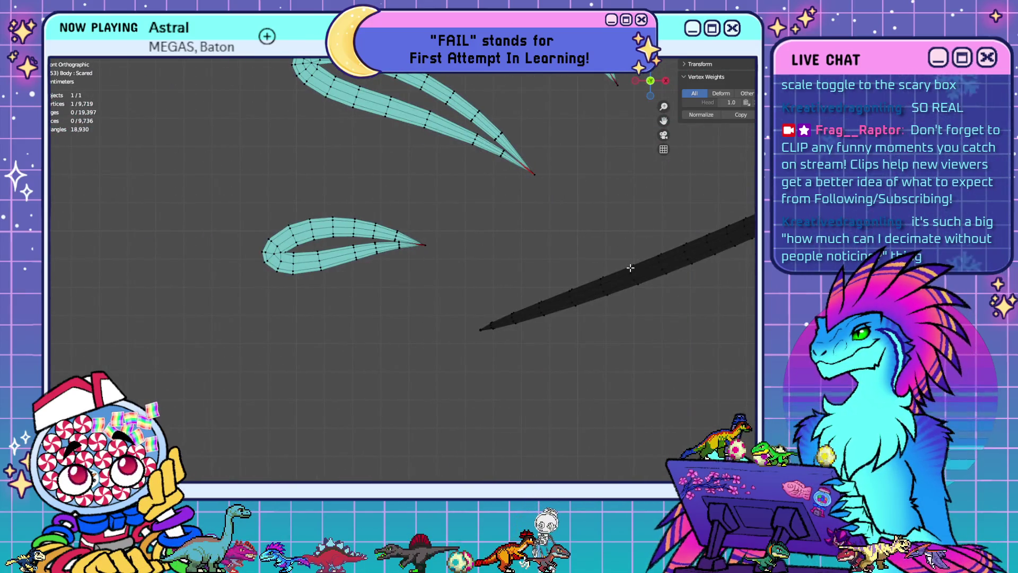
{"action": "scroll", "coordinate": [412, 297], "scroll_direction": "up", "scroll_amount": 3}
{"action": "scroll", "coordinate": [278, 182], "scroll_direction": "up", "scroll_amount": 3}
{"action": "mouse_move", "coordinate": [278, 181]}
{"action": "middle_mouse_down", "text": "shift"}
{"action": "mouse_move", "coordinate": [370, 241]}
{"action": "mouse_move", "coordinate": [382, 262]}
{"action": "middle_mouse_up", "text": "shift"}
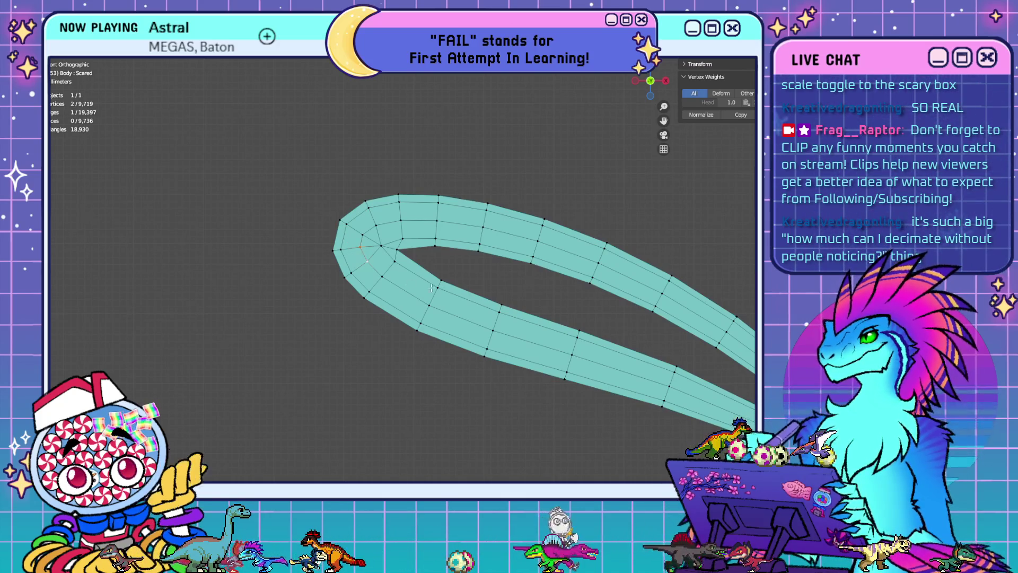
Merge three neighbouring vertex pairs along the teardrop's left edge at their midpoints
{"action": "key", "text": "m"}
{"action": "left_click", "coordinate": [401, 278]}
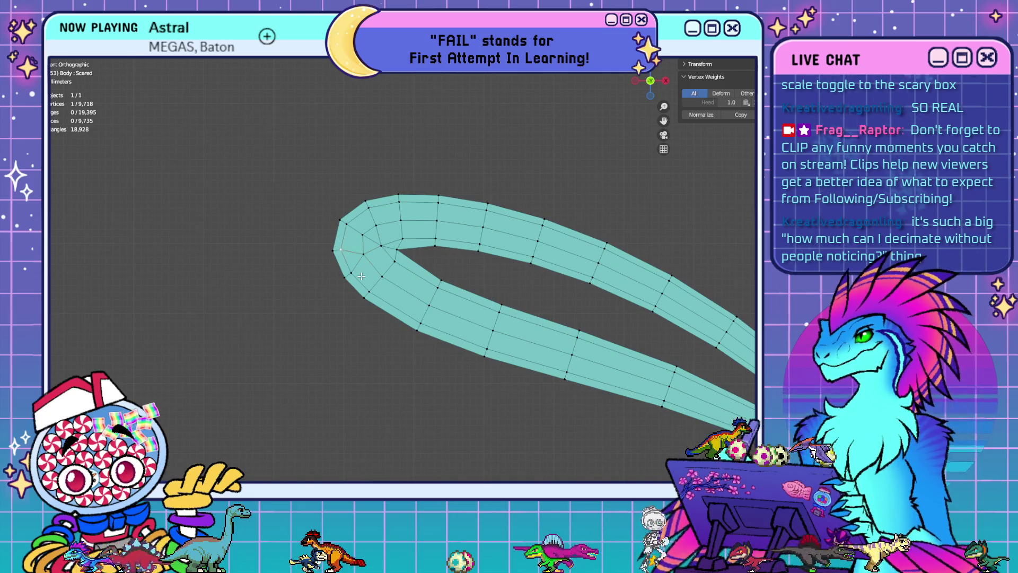
{"action": "left_click", "coordinate": [361, 277], "text": "shift"}
{"action": "key", "text": "m"}
{"action": "left_click", "coordinate": [413, 274]}
{"action": "left_click", "coordinate": [358, 276], "text": "shift"}
{"action": "key", "text": "m"}
{"action": "left_click", "coordinate": [410, 270]}
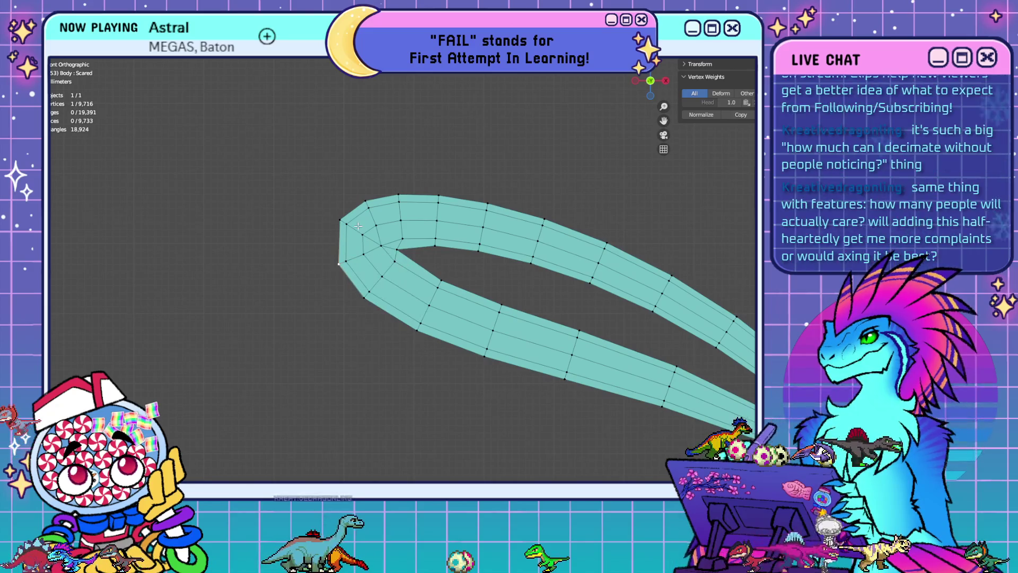
Merge three more vertex pairs at the rounded end at centre, reaching 9,713 vertices
{"action": "left_click", "coordinate": [338, 222]}
{"action": "left_click", "coordinate": [366, 201], "text": "shift"}
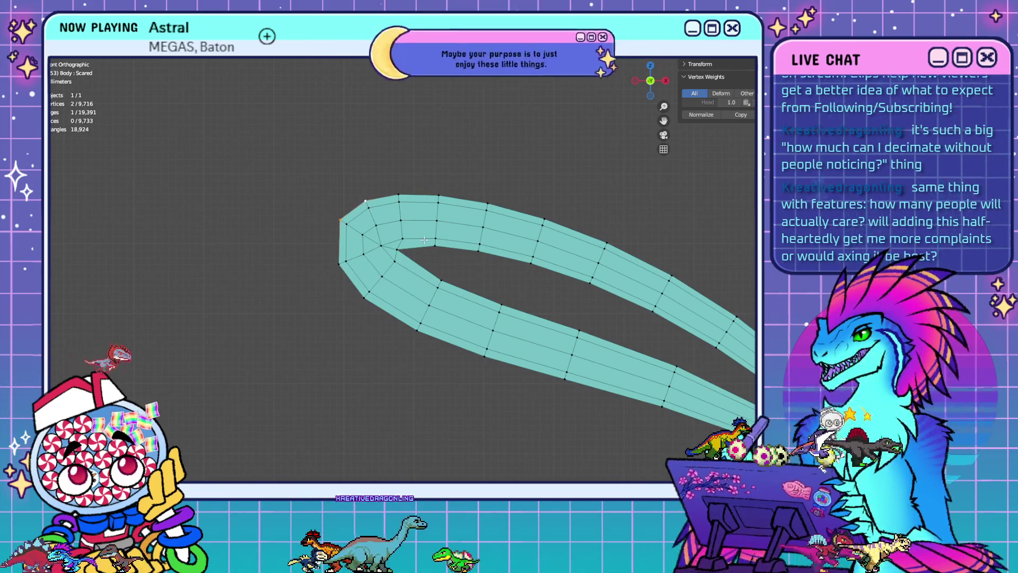
{"action": "key", "text": "m"}
{"action": "left_click", "coordinate": [424, 240]}
{"action": "left_click", "coordinate": [362, 229], "text": "shift"}
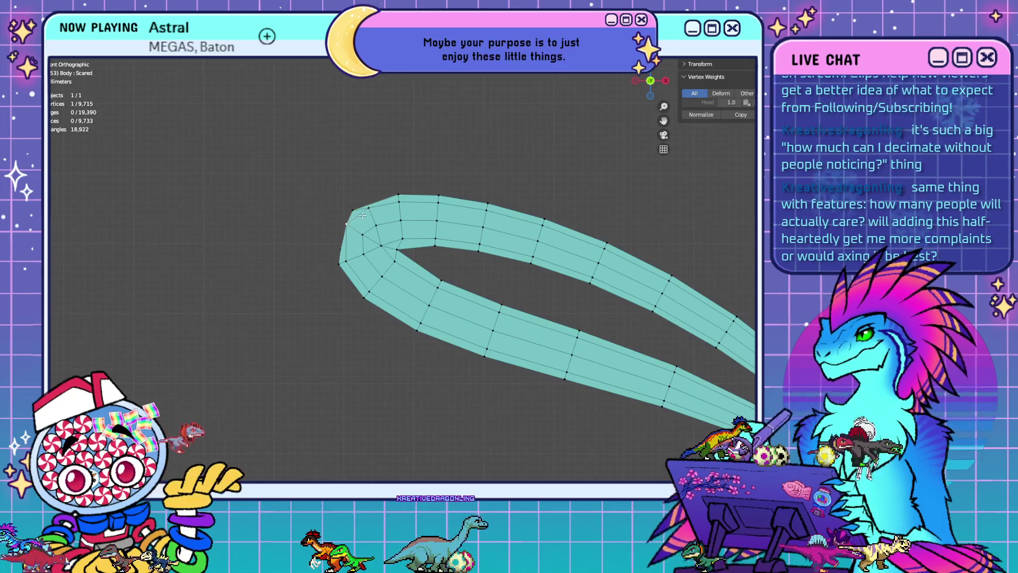
{"action": "key", "text": "m"}
{"action": "left_click", "coordinate": [428, 225]}
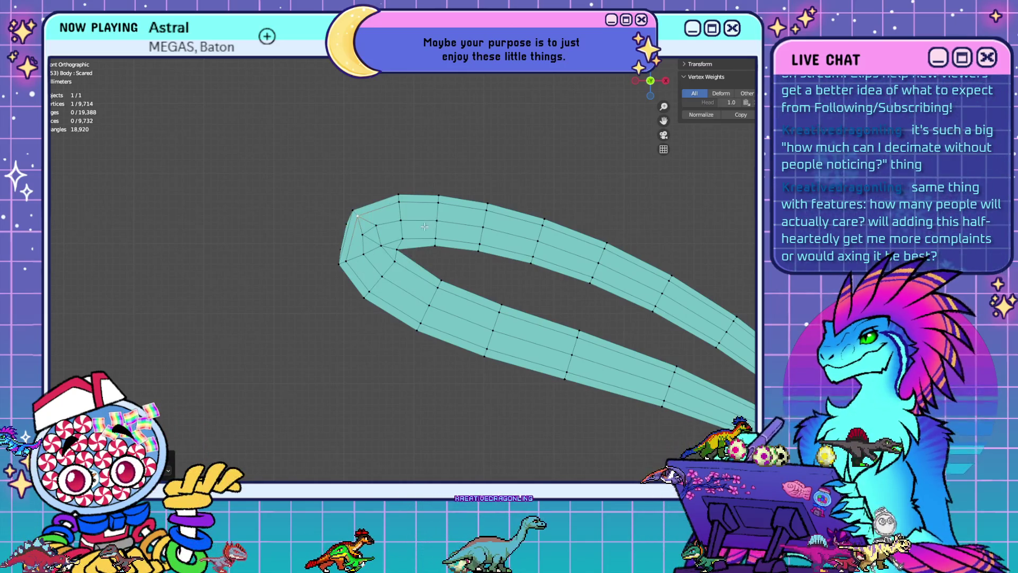
{"action": "left_click", "coordinate": [383, 234], "text": "shift"}
{"action": "key", "text": "m"}
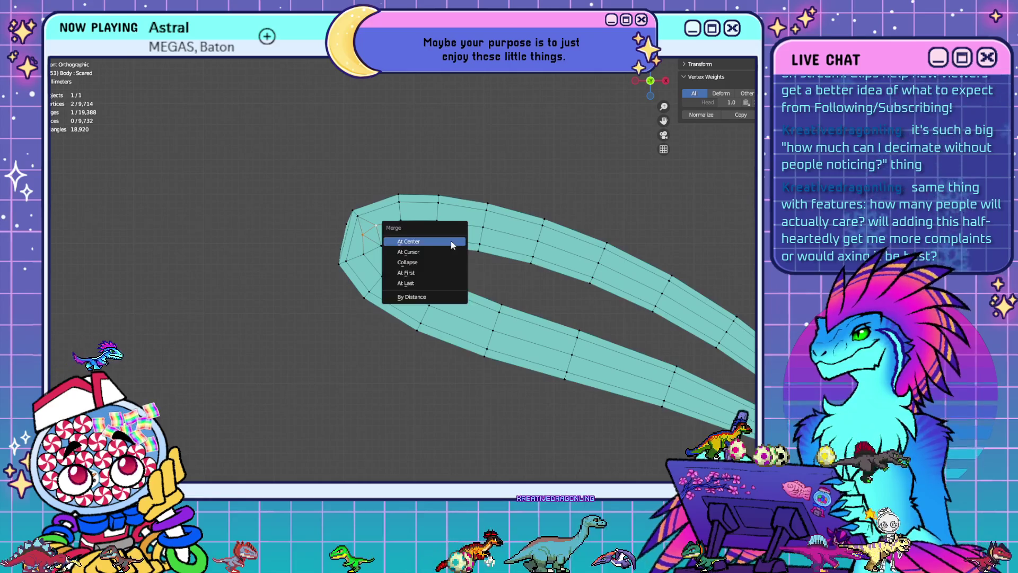
{"action": "left_click", "coordinate": [451, 240]}
{"action": "scroll", "coordinate": [451, 241], "scroll_direction": "down", "scroll_amount": 5}
{"action": "scroll", "coordinate": [451, 240], "scroll_direction": "down", "scroll_amount": 1}
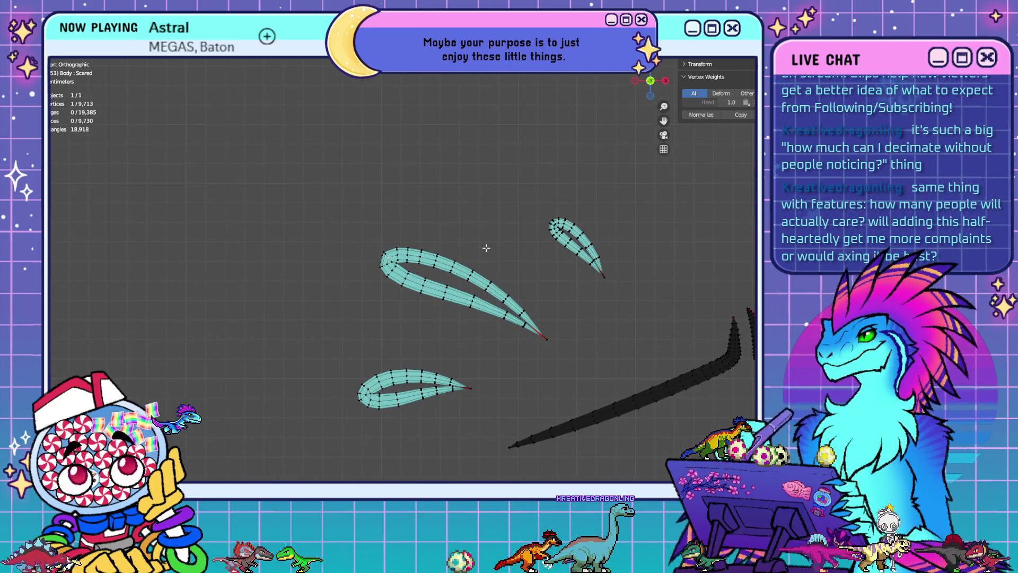
{"action": "scroll", "coordinate": [451, 269], "scroll_direction": "up", "scroll_amount": 6}
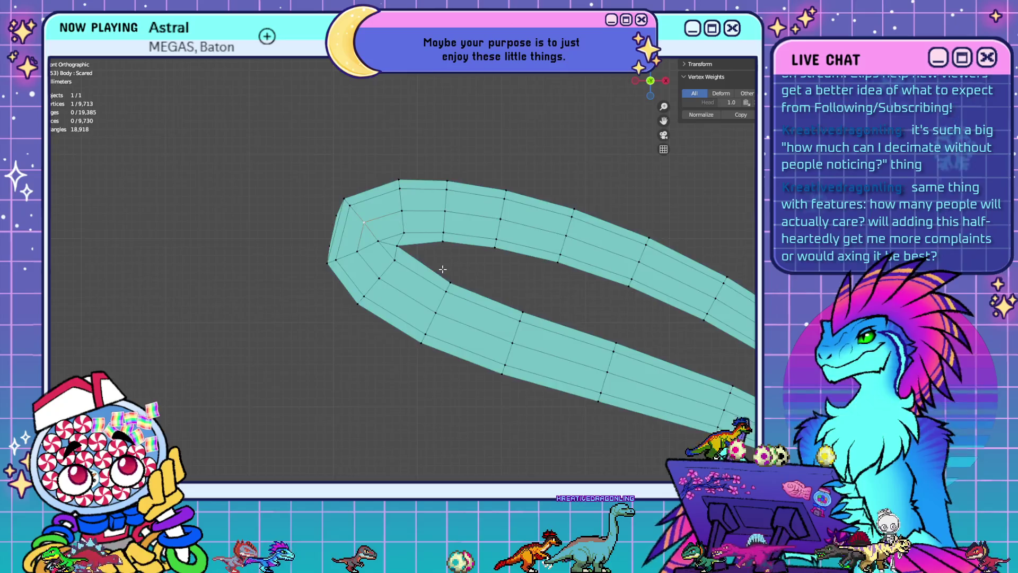
From the back view, merge four vertex pairs at the rounded end, reaching 9,709 vertices
{"action": "key", "text": "ctrl+KP_1"}
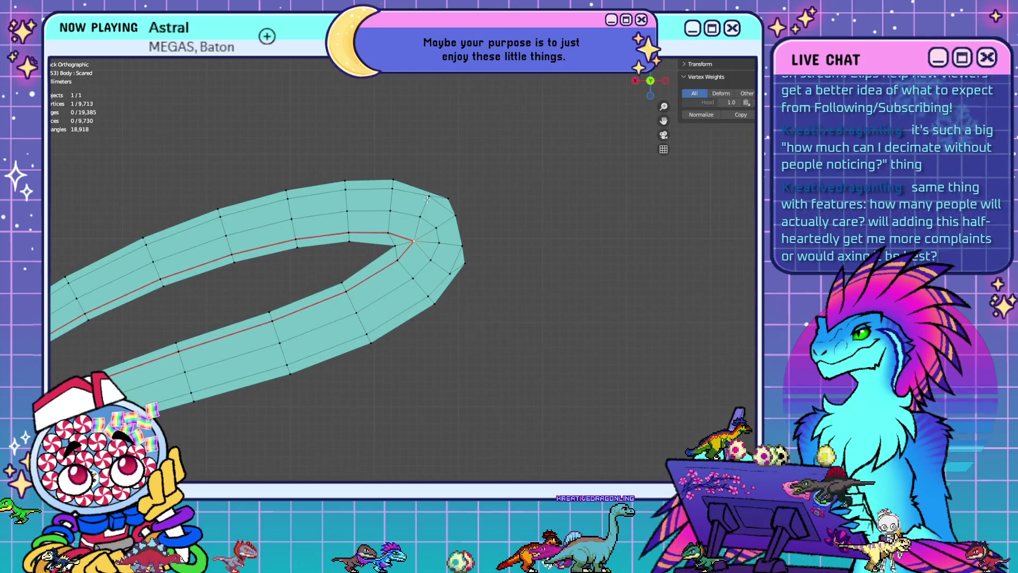
{"action": "key", "text": "m"}
{"action": "left_click", "coordinate": [501, 225]}
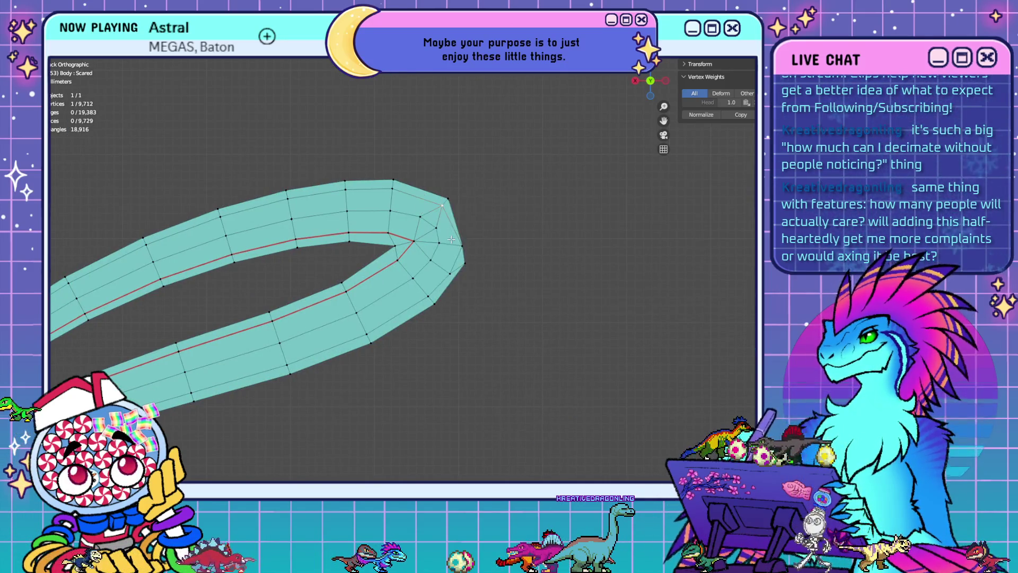
{"action": "key", "text": "m"}
{"action": "left_click", "coordinate": [500, 252]}
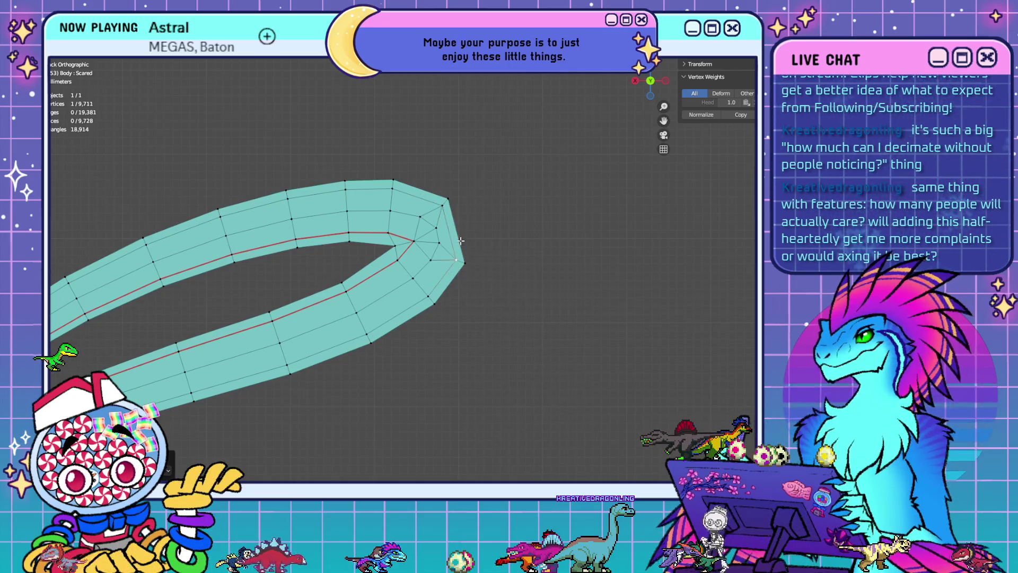
{"action": "key", "text": "m"}
{"action": "left_click", "coordinate": [510, 251]}
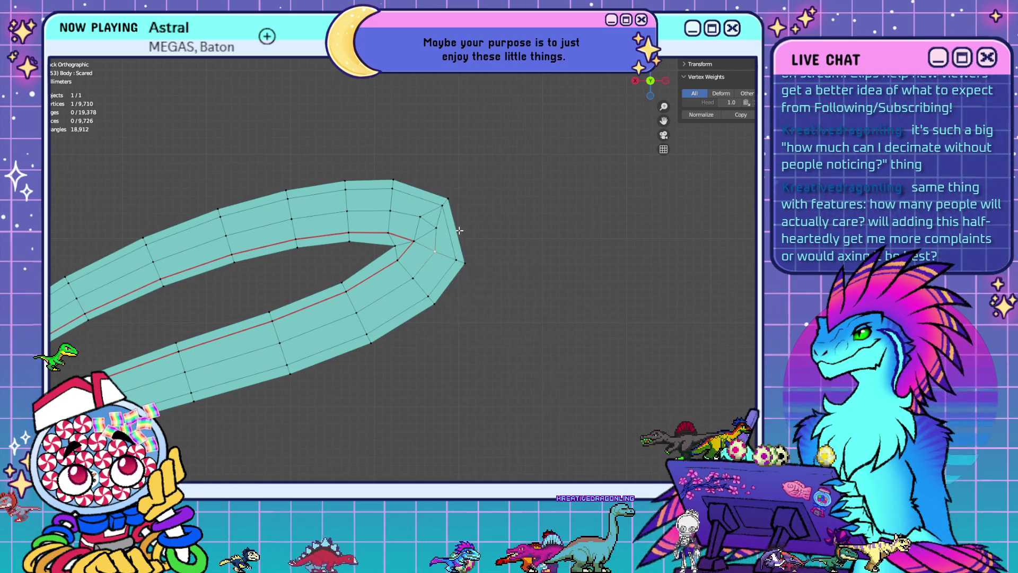
{"action": "key", "text": "m"}
{"action": "left_click", "coordinate": [522, 244]}
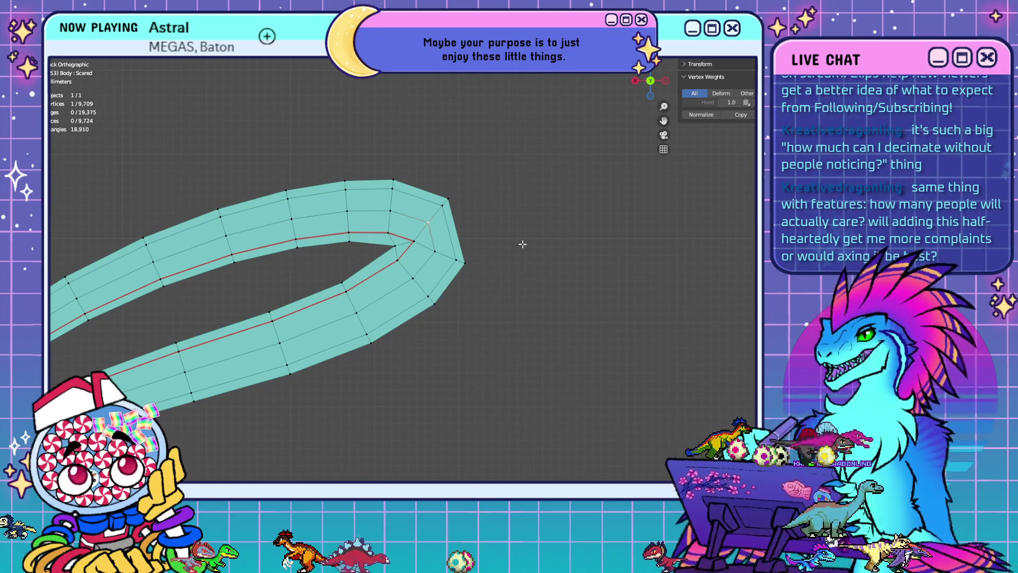
{"action": "scroll", "coordinate": [477, 260], "scroll_direction": "down", "scroll_amount": 2}
Undo the vertex merges to restore the mirrored teardrop, brow and claw-mark pieces (9,719 vertices) in front view
{"action": "scroll", "coordinate": [484, 266], "scroll_direction": "down", "scroll_amount": 2}
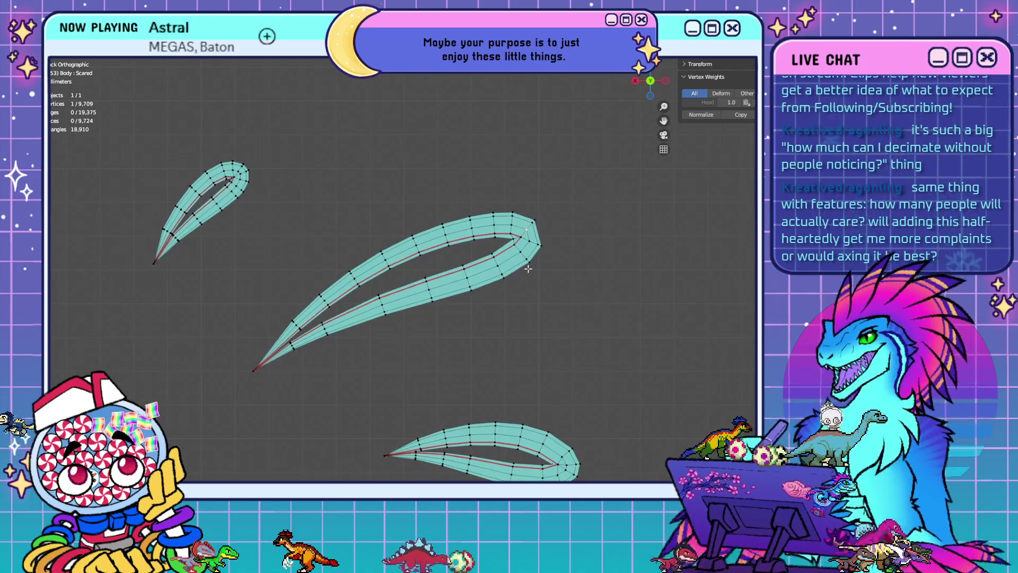
{"action": "scroll", "coordinate": [446, 352], "scroll_direction": "down", "scroll_amount": 1}
{"action": "scroll", "coordinate": [493, 341], "scroll_direction": "down", "scroll_amount": 1}
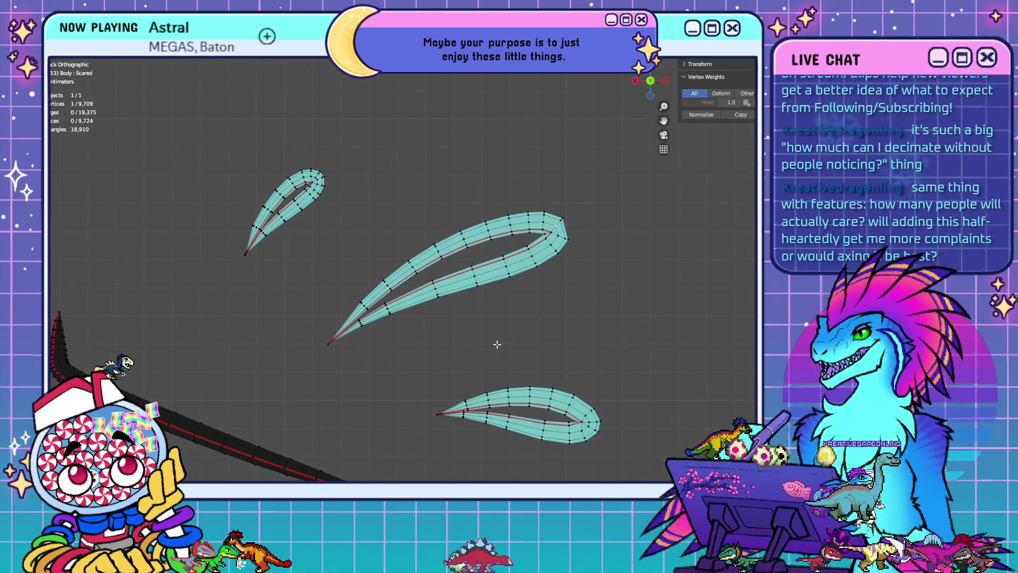
{"action": "scroll", "coordinate": [242, 287], "scroll_direction": "down", "scroll_amount": 3}
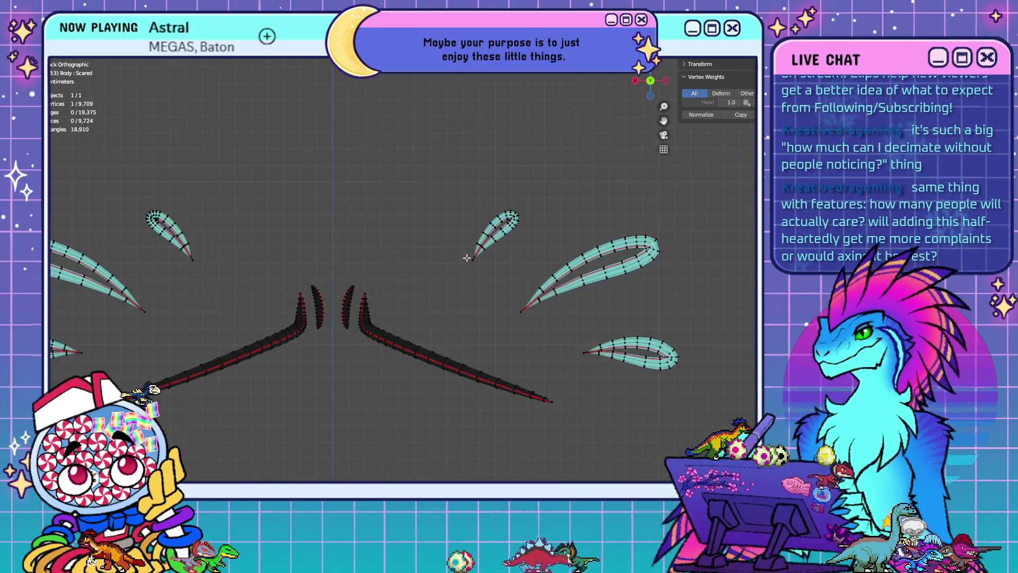
{"action": "middle_click_drag", "start_coordinate": [243, 287], "coordinate": [339, 278], "text": "shift"}
{"action": "key", "text": "ctrl+r"}
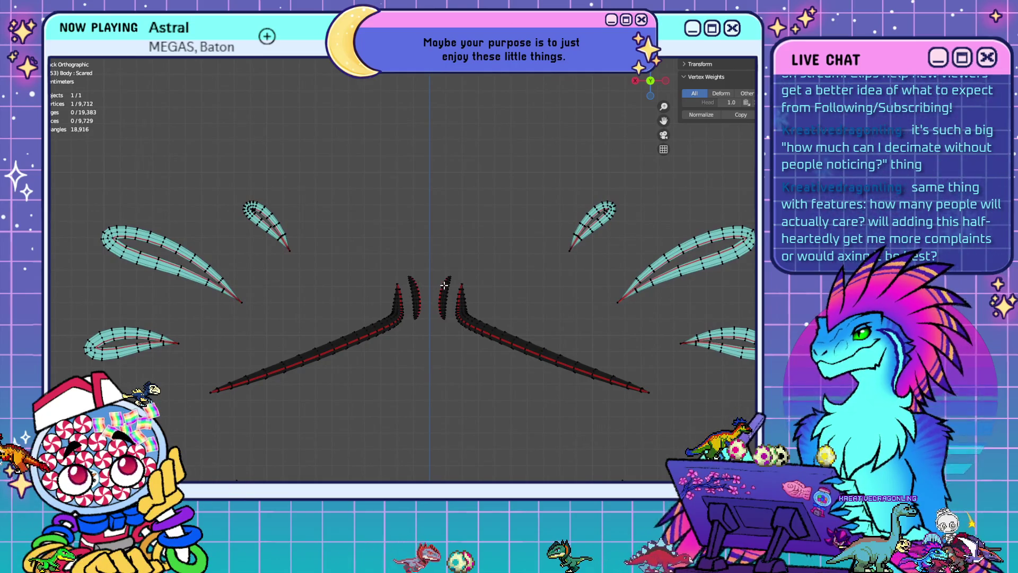
{"action": "left_click", "coordinate": [444, 285]}
{"action": "key", "text": "ctrl+r"}
{"action": "left_click", "coordinate": [444, 285]}
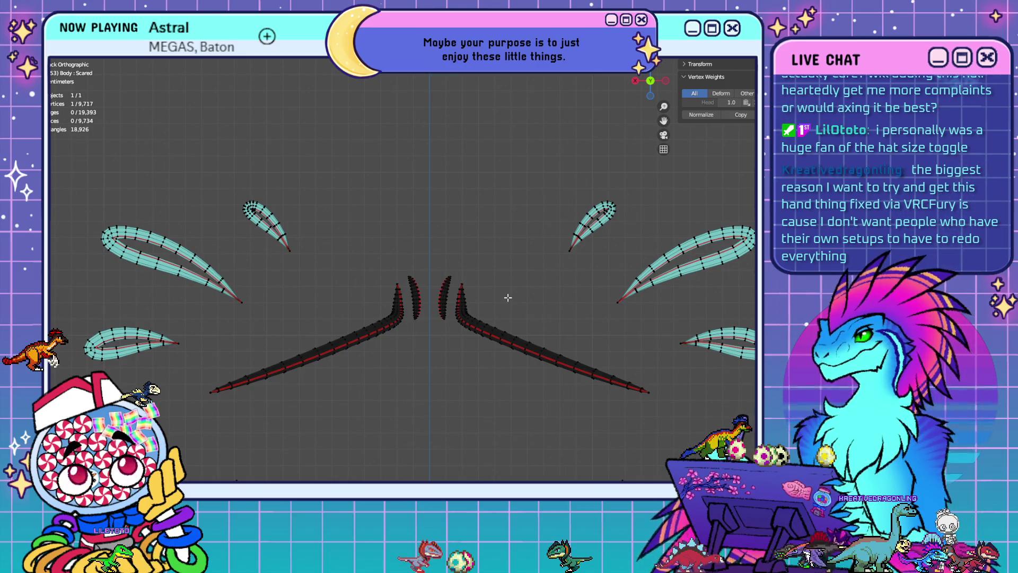
{"action": "key", "text": "KP_1"}
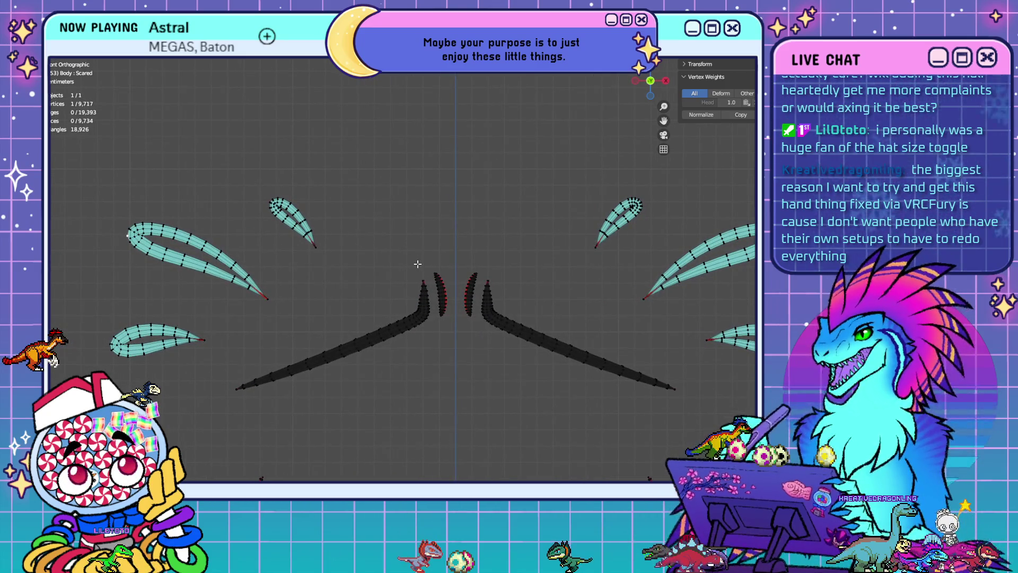
{"action": "key", "text": "shift+r"}
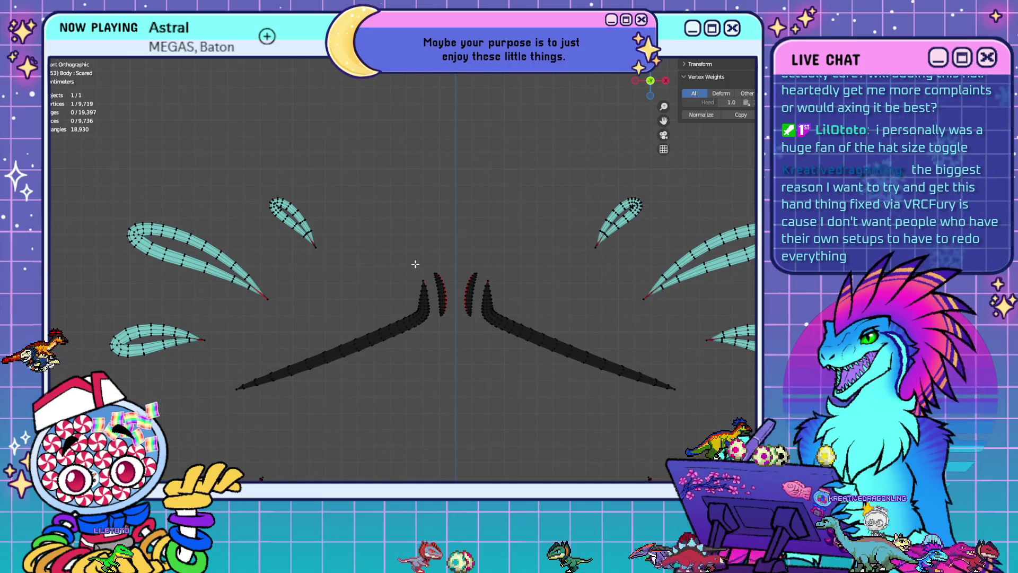
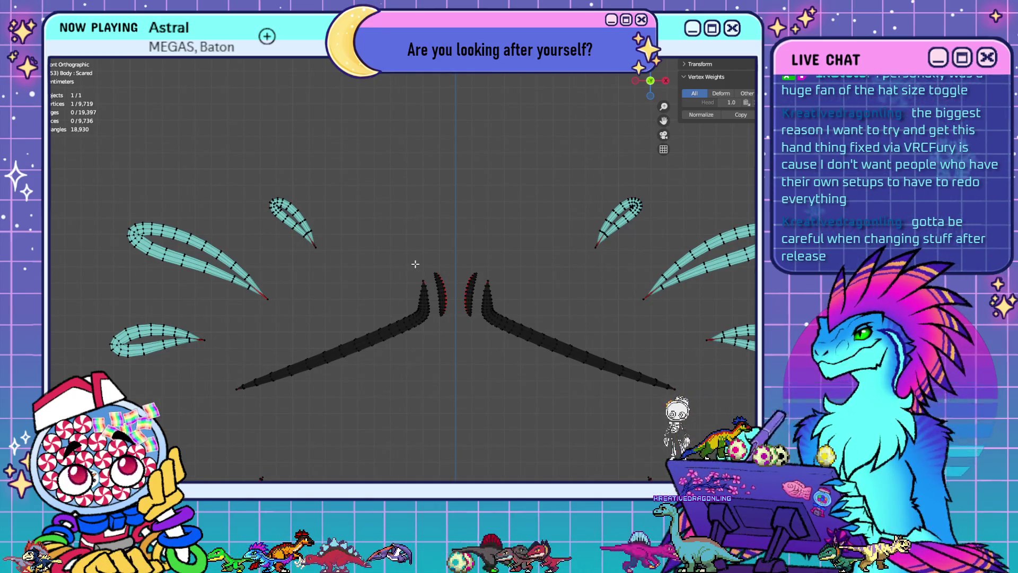
Merge the first pair of doubled tip vertices on a teal teardrop at center
{"action": "middle_click_drag", "start_coordinate": [415, 264], "coordinate": [408, 240], "text": "shift"}
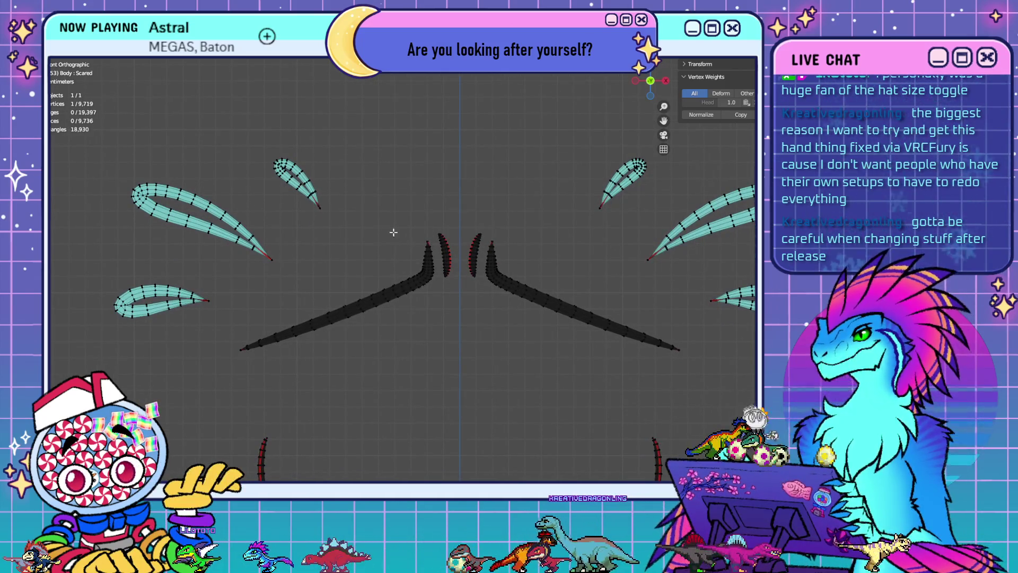
{"action": "scroll", "coordinate": [381, 199], "scroll_direction": "up", "scroll_amount": 5}
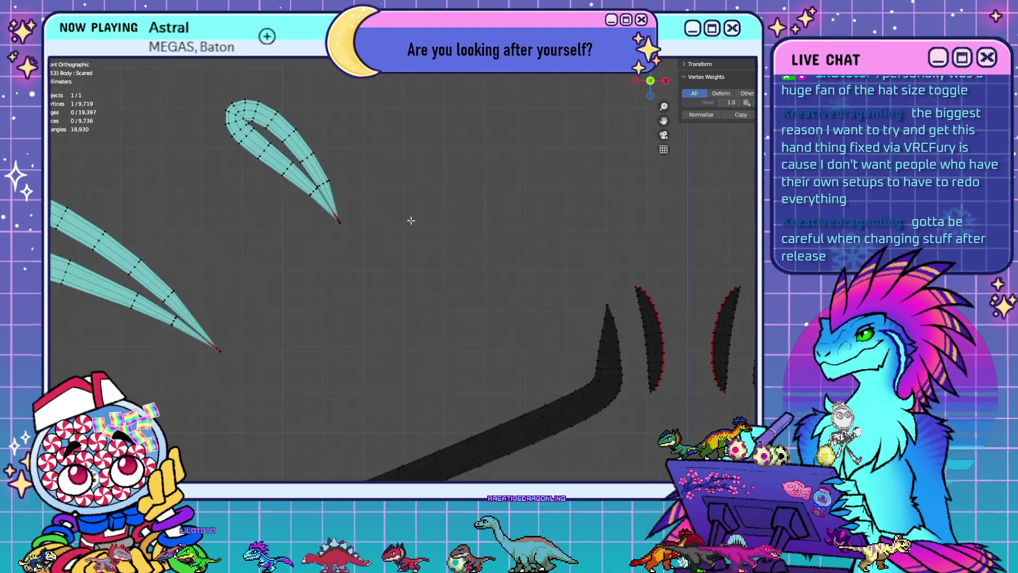
{"action": "scroll", "coordinate": [439, 236], "scroll_direction": "down", "scroll_amount": 5}
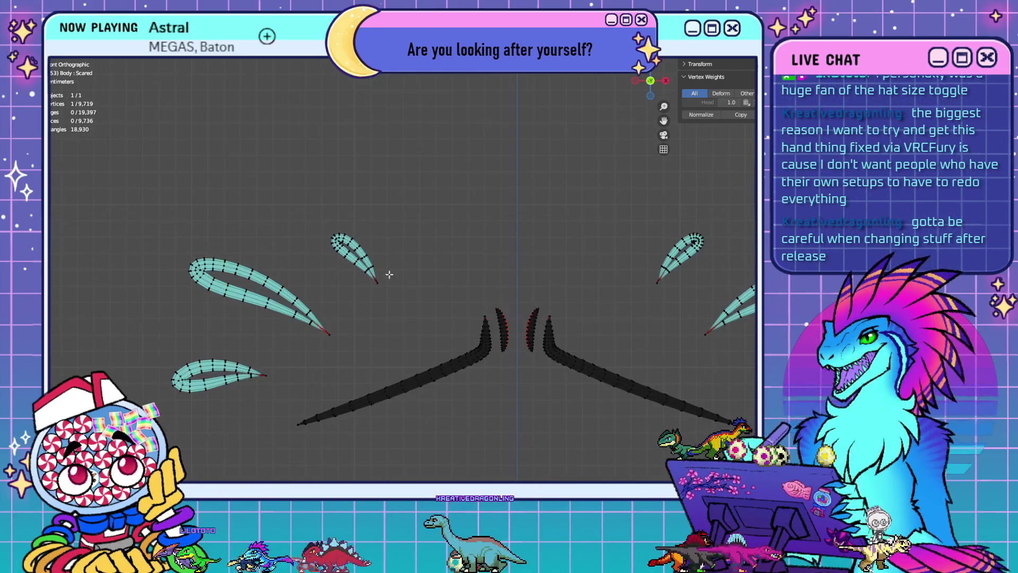
{"action": "mouse_move", "coordinate": [507, 277]}
{"action": "middle_mouse_down", "text": "shift"}
{"action": "mouse_move", "coordinate": [500, 288]}
{"action": "mouse_move", "coordinate": [351, 293]}
{"action": "middle_mouse_up", "text": "shift"}
{"action": "scroll", "coordinate": [250, 274], "scroll_direction": "up", "scroll_amount": 4}
{"action": "mouse_move", "coordinate": [251, 274]}
{"action": "middle_mouse_down", "text": "shift"}
{"action": "mouse_move", "coordinate": [302, 261]}
{"action": "mouse_move", "coordinate": [400, 264]}
{"action": "middle_mouse_up", "text": "shift"}
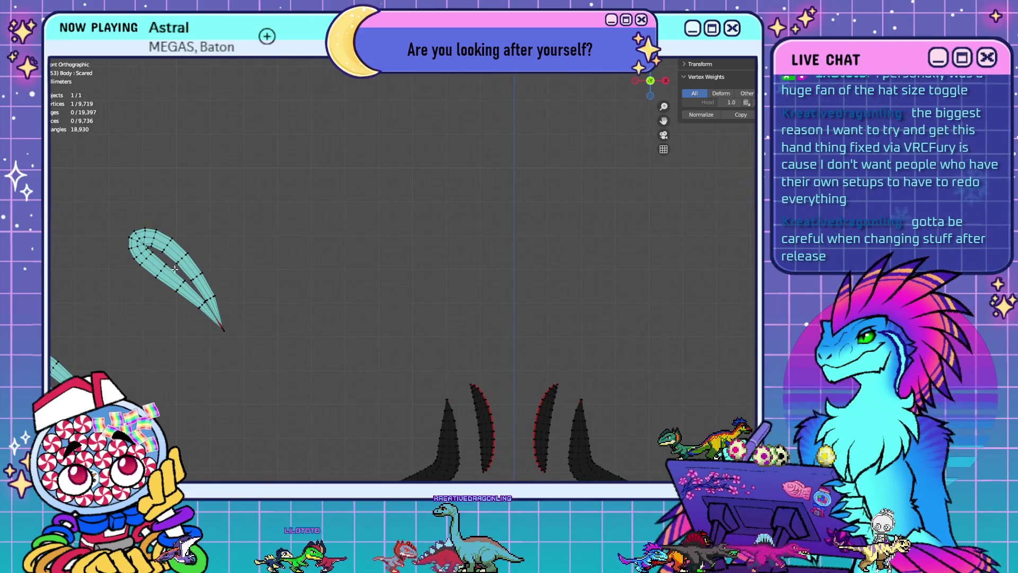
{"action": "middle_click_drag", "start_coordinate": [561, 306], "coordinate": [202, 302], "text": "shift"}
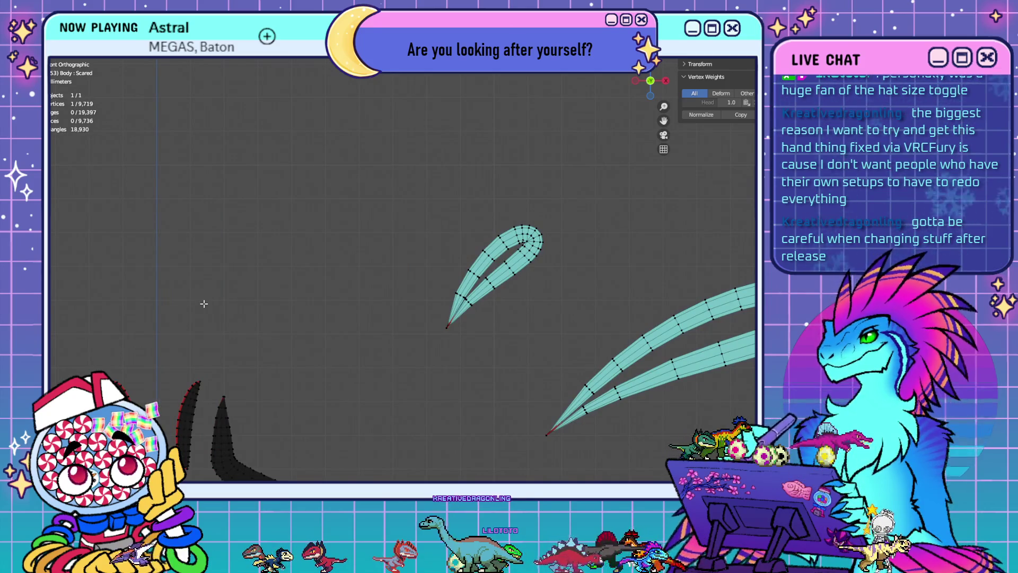
{"action": "middle_click_drag", "start_coordinate": [204, 303], "coordinate": [521, 308], "text": "shift"}
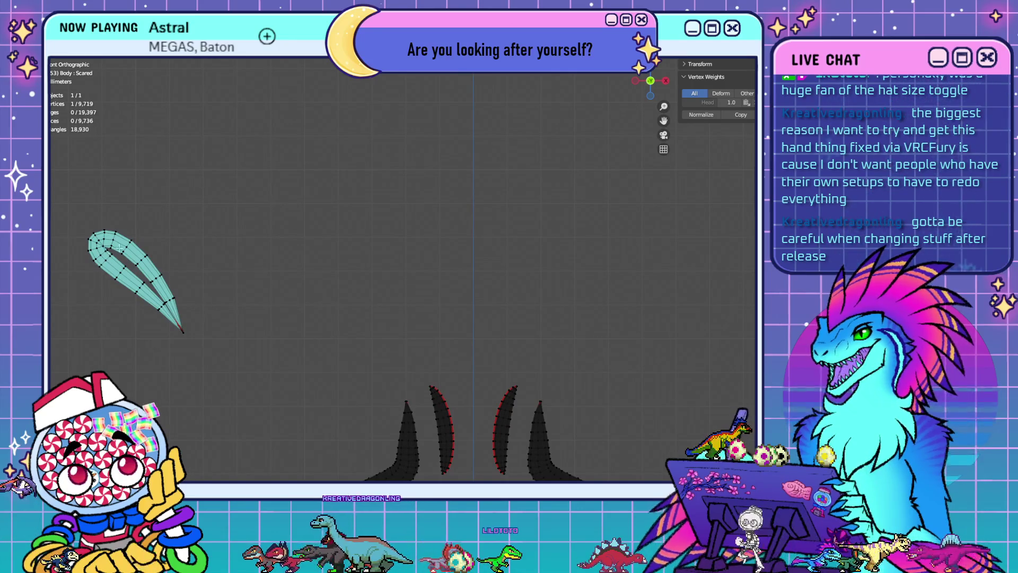
{"action": "mouse_move", "coordinate": [546, 359]}
{"action": "middle_mouse_down", "text": "shift"}
{"action": "mouse_move", "coordinate": [330, 359]}
{"action": "mouse_move", "coordinate": [544, 360]}
{"action": "middle_mouse_up", "text": "shift"}
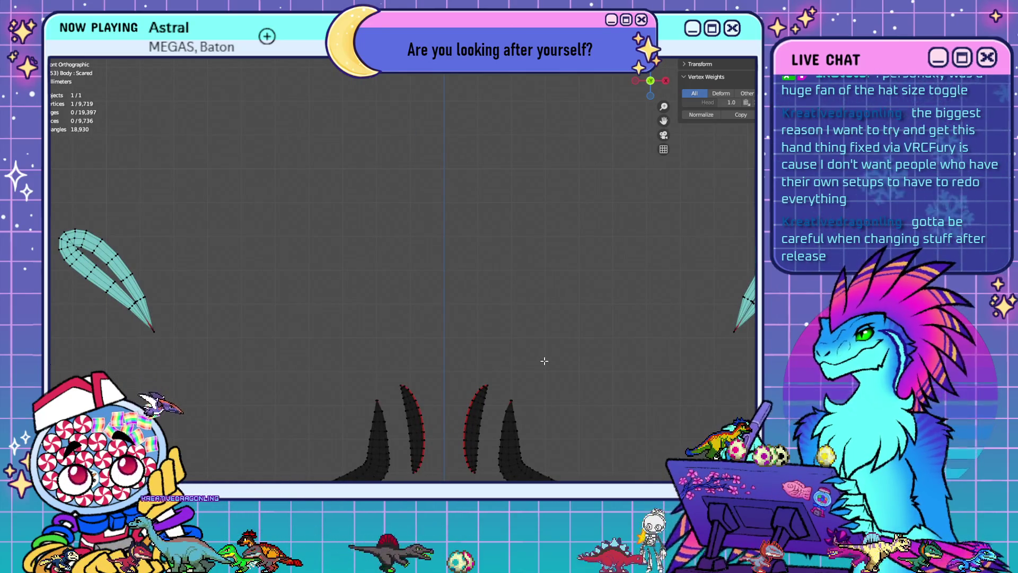
{"action": "mouse_move", "coordinate": [544, 361]}
{"action": "middle_mouse_down", "text": "shift"}
{"action": "mouse_move", "coordinate": [419, 359]}
{"action": "mouse_move", "coordinate": [400, 346]}
{"action": "middle_mouse_up", "text": "shift"}
{"action": "scroll", "coordinate": [403, 352], "scroll_direction": "down", "scroll_amount": 4}
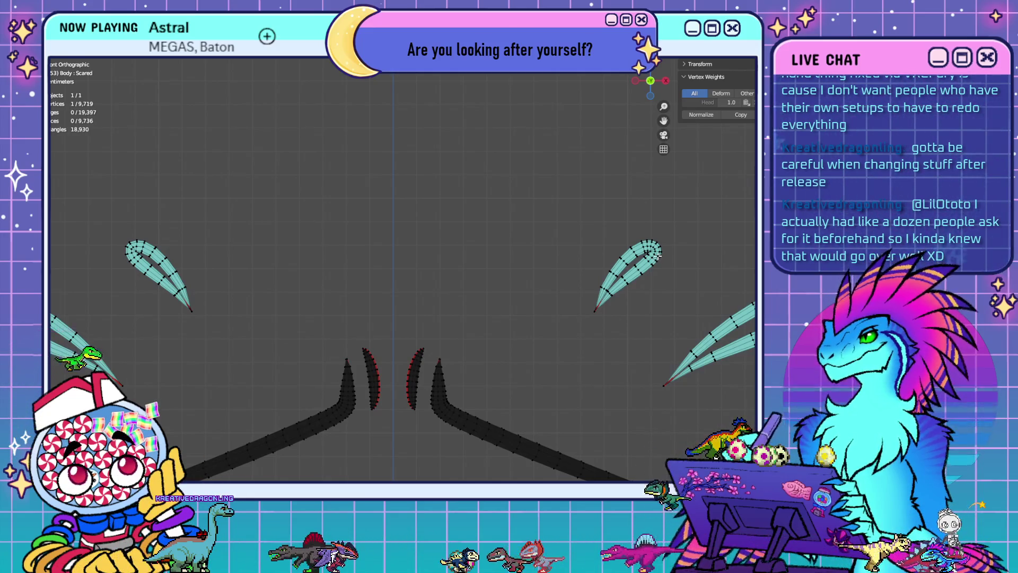
{"action": "key", "text": "m"}
{"action": "left_click", "coordinate": [690, 284]}
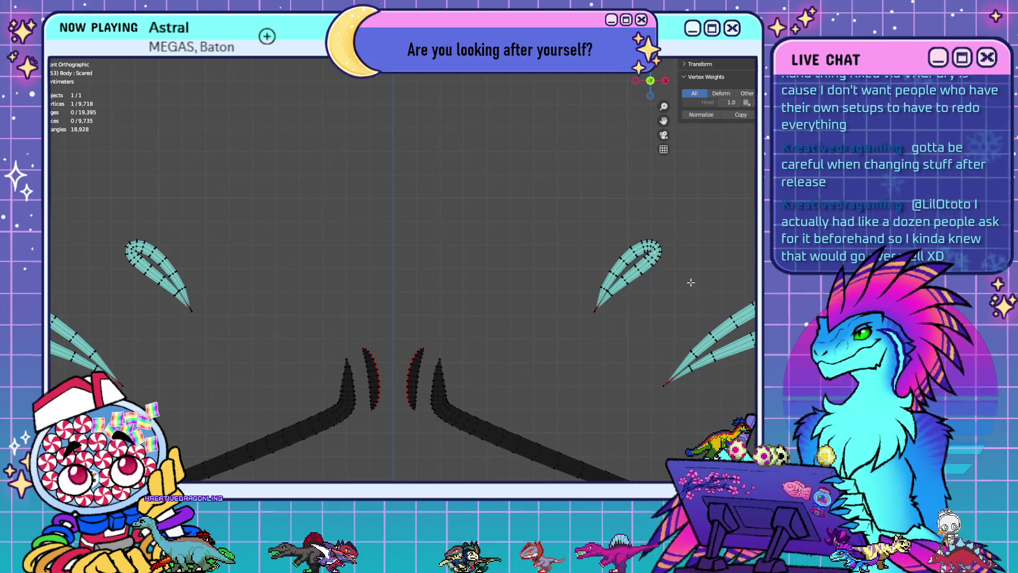
Merge two more doubled tip-vertex pairs on the front-side teardrops at center
{"action": "scroll", "coordinate": [688, 283], "scroll_direction": "up", "scroll_amount": 4}
{"action": "middle_click_drag", "start_coordinate": [688, 283], "coordinate": [286, 288], "text": "shift"}
{"action": "scroll", "coordinate": [507, 286], "scroll_direction": "up", "scroll_amount": 2}
{"action": "middle_click_drag", "start_coordinate": [507, 286], "coordinate": [479, 268], "text": "shift"}
{"action": "left_click", "coordinate": [480, 268], "text": "shift"}
{"action": "key", "text": "m"}
{"action": "left_click", "coordinate": [533, 285]}
{"action": "key", "text": "m"}
{"action": "left_click", "coordinate": [546, 286]}
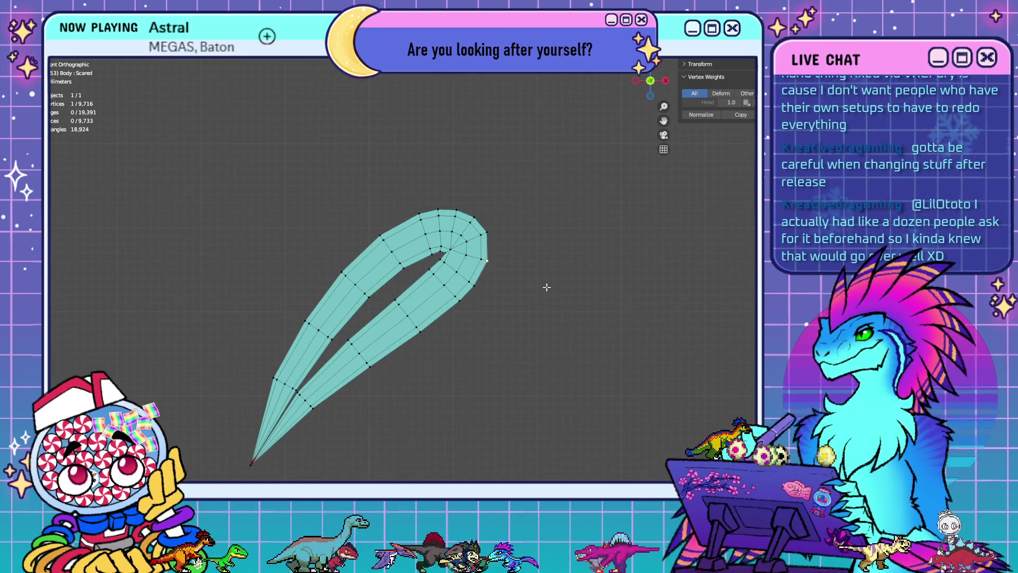
From the back view, merge the remaining doubled tip vertices, reaching 9,714 vertices
{"action": "key", "text": "ctrl+KP_1"}
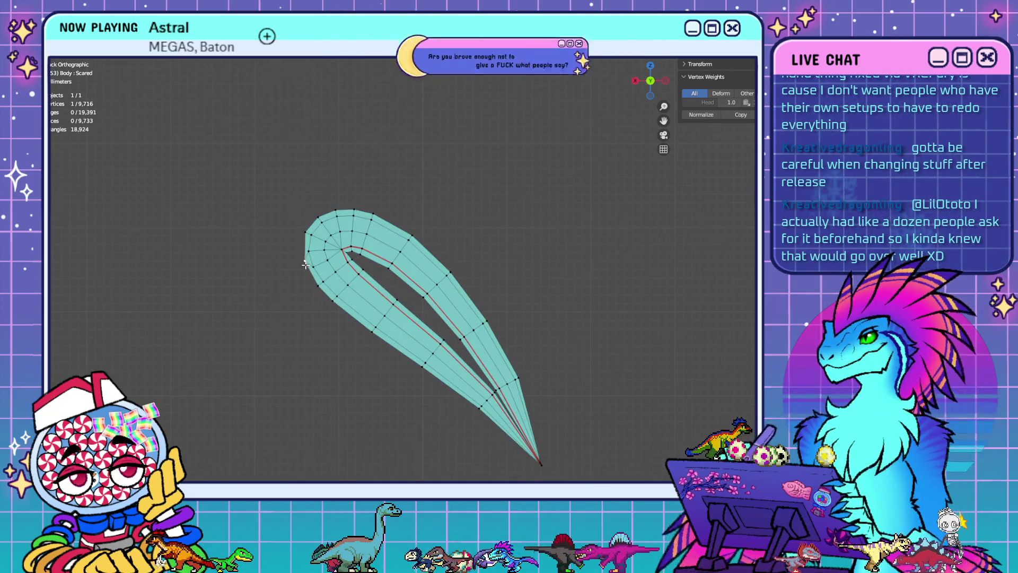
{"action": "key", "text": "m"}
{"action": "left_click", "coordinate": [338, 267]}
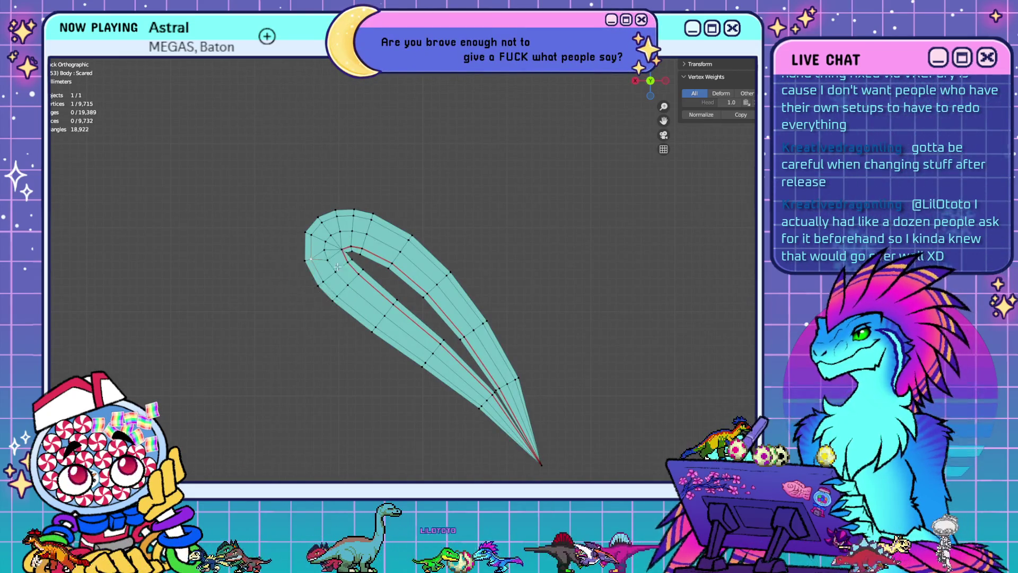
{"action": "left_click", "coordinate": [325, 256]}
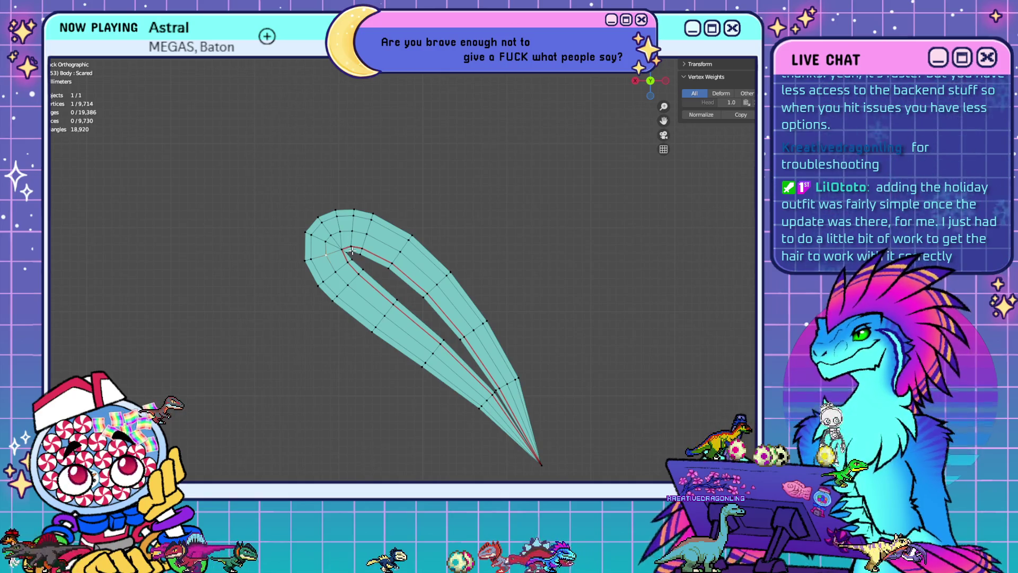
Zoom out to show both teardrops and select the upper-left teardrop's edge loop
{"action": "scroll", "coordinate": [355, 294], "scroll_direction": "down", "scroll_amount": 4}
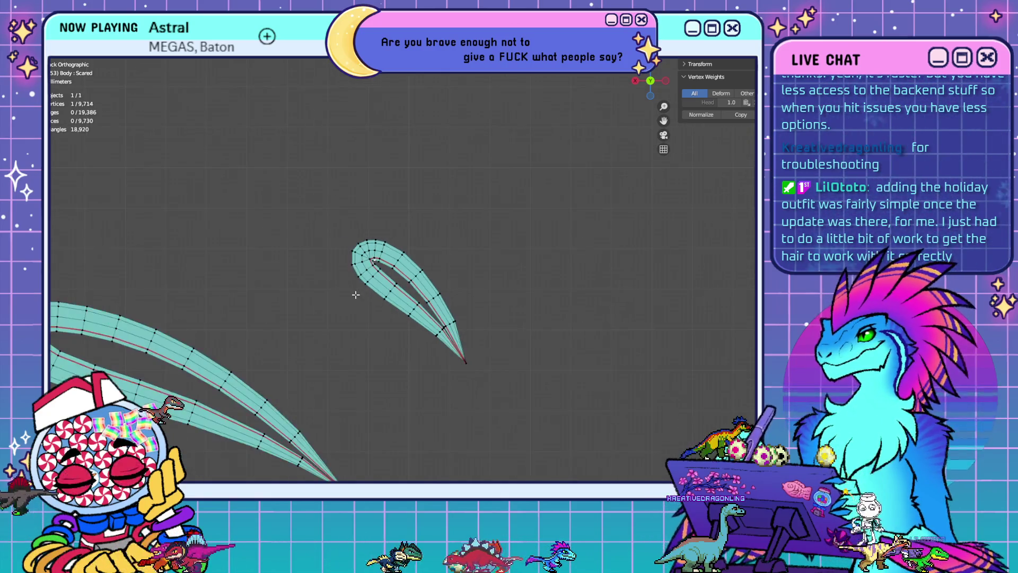
{"action": "scroll", "coordinate": [355, 294], "scroll_direction": "down", "scroll_amount": 2}
{"action": "middle_click_drag", "start_coordinate": [608, 325], "coordinate": [364, 295], "text": "shift"}
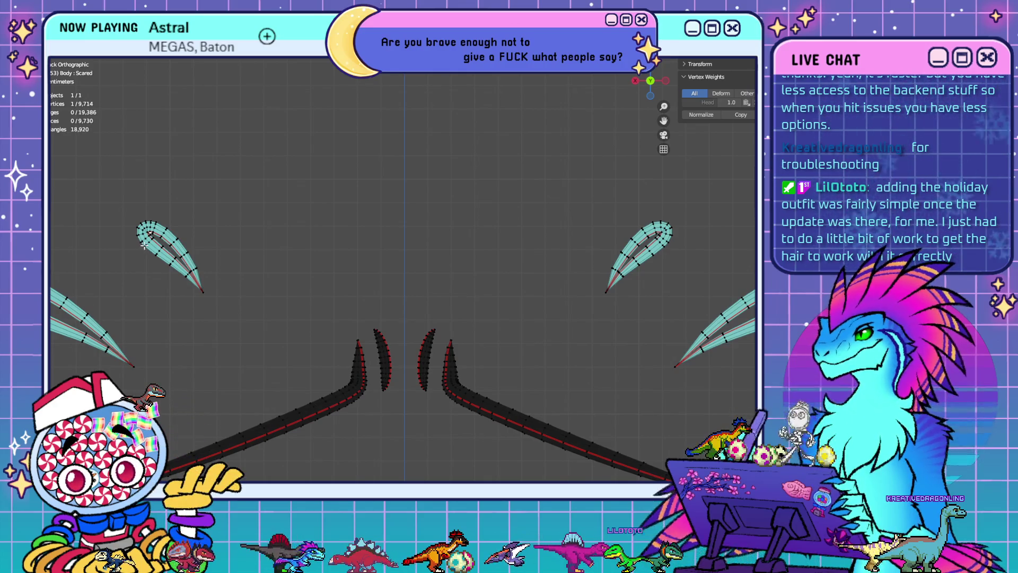
{"action": "left_click", "coordinate": [150, 241], "text": "alt"}
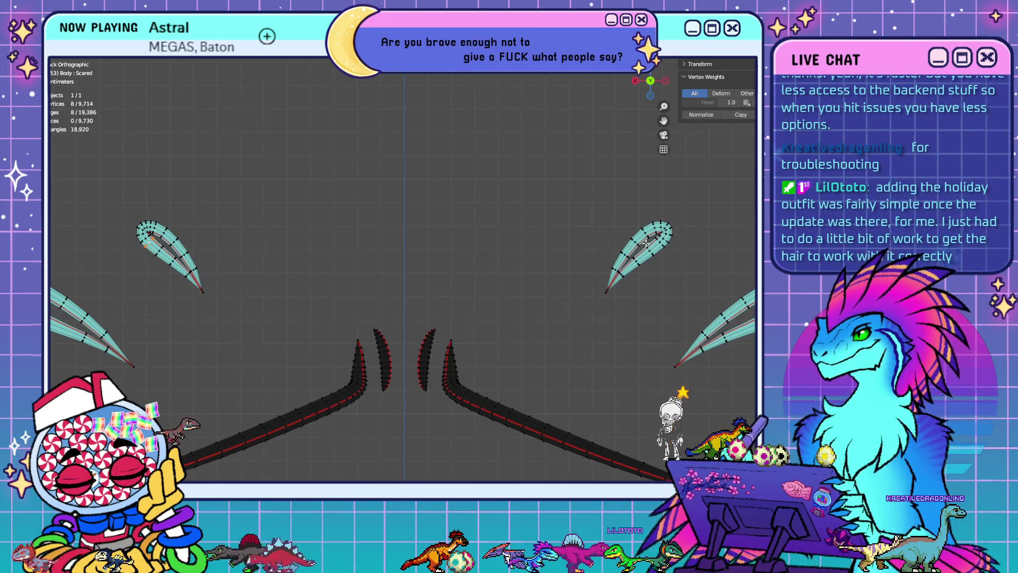
Dissolve the edge loops on both upper teardrops and return to Object Mode to view the face
{"action": "left_click", "coordinate": [685, 254], "text": "alt+shift"}
{"action": "right_click", "coordinate": [691, 283]}
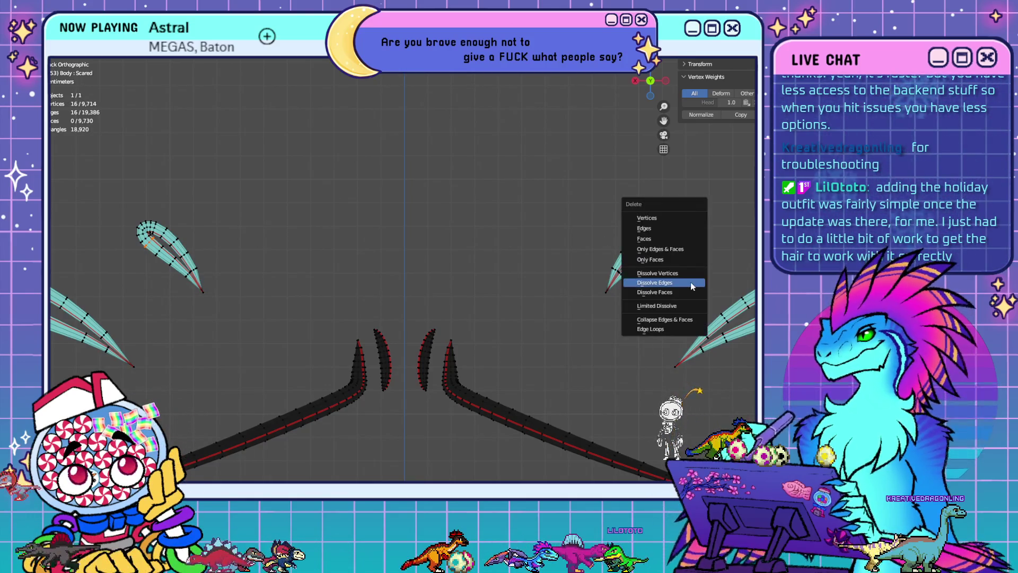
{"action": "left_click", "coordinate": [688, 281]}
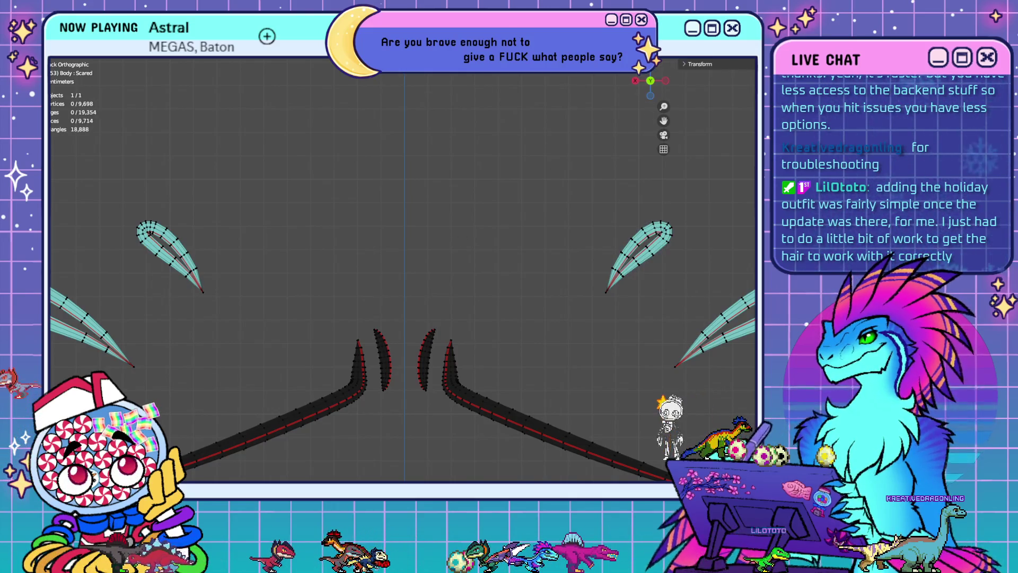
{"action": "key", "text": "Tab"}
{"action": "scroll", "coordinate": [496, 274], "scroll_direction": "down", "scroll_amount": 3}
{"action": "scroll", "coordinate": [415, 292], "scroll_direction": "up", "scroll_amount": 1}
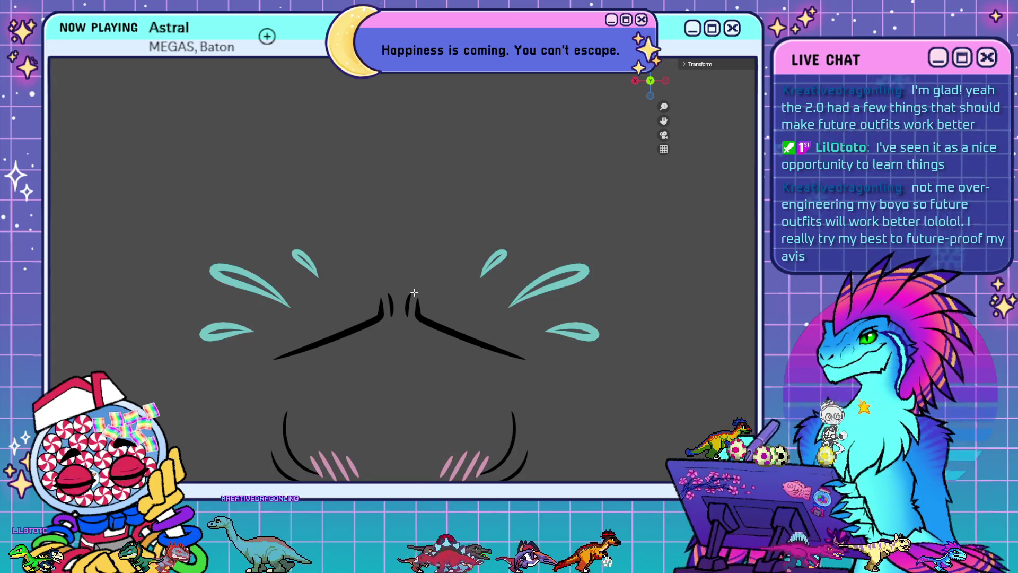
Re-enter vertex editing on the Body mesh and zoom onto a single teal teardrop
{"action": "middle_click_drag", "start_coordinate": [530, 352], "coordinate": [536, 275], "text": "shift"}
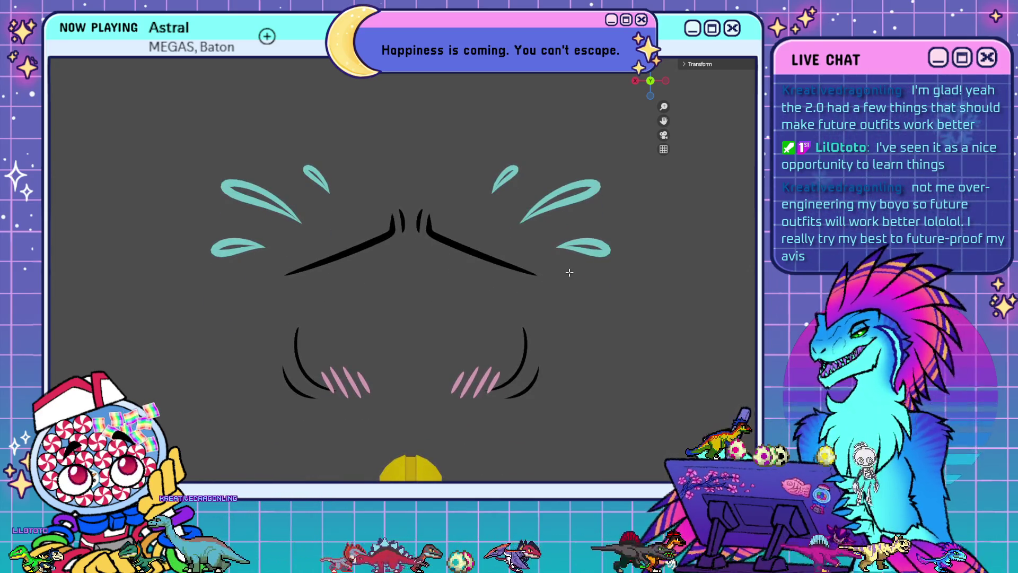
{"action": "key", "text": "shift+alt+z"}
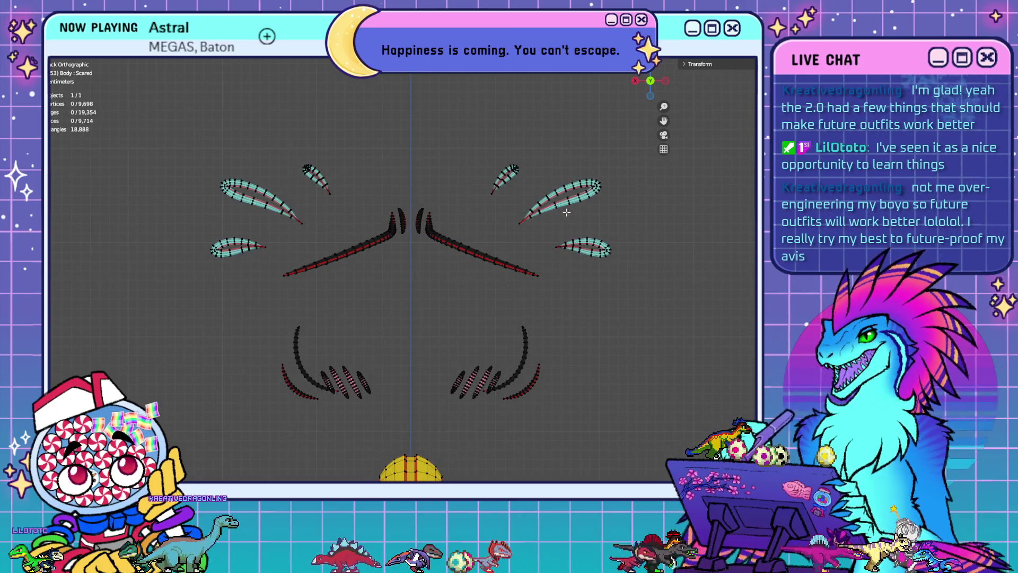
{"action": "scroll", "coordinate": [551, 212], "scroll_direction": "up", "scroll_amount": 3}
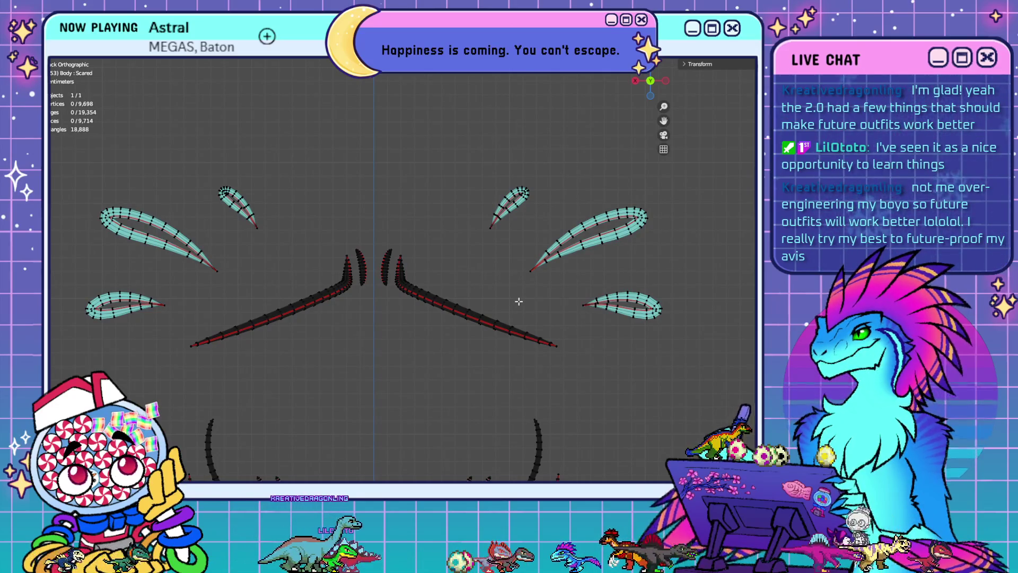
{"action": "middle_click_drag", "start_coordinate": [211, 237], "coordinate": [340, 243], "text": "shift"}
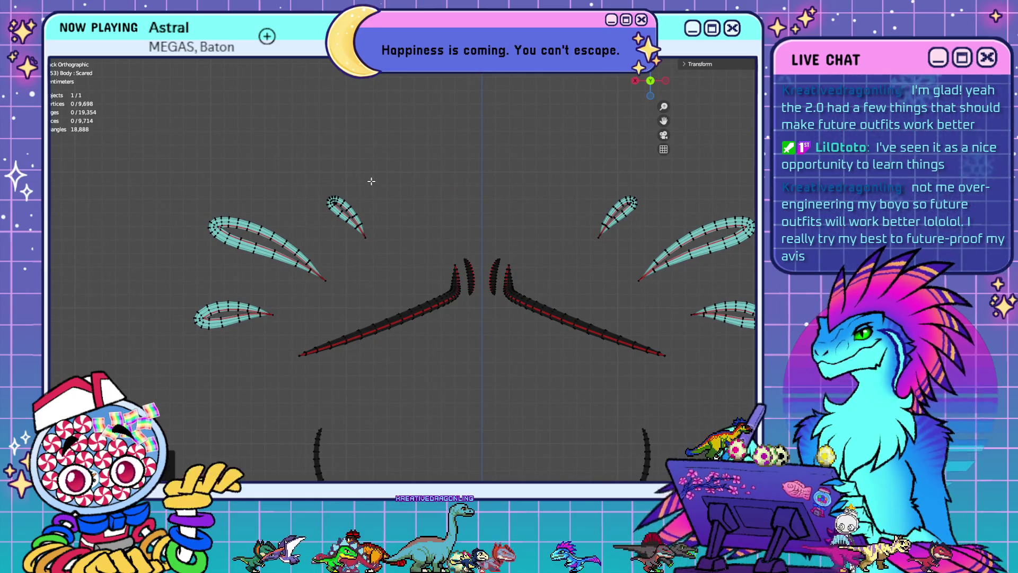
{"action": "scroll", "coordinate": [370, 179], "scroll_direction": "up", "scroll_amount": 5}
{"action": "middle_click_drag", "start_coordinate": [352, 120], "coordinate": [482, 345]}
{"action": "scroll", "coordinate": [327, 253], "scroll_direction": "up", "scroll_amount": 2}
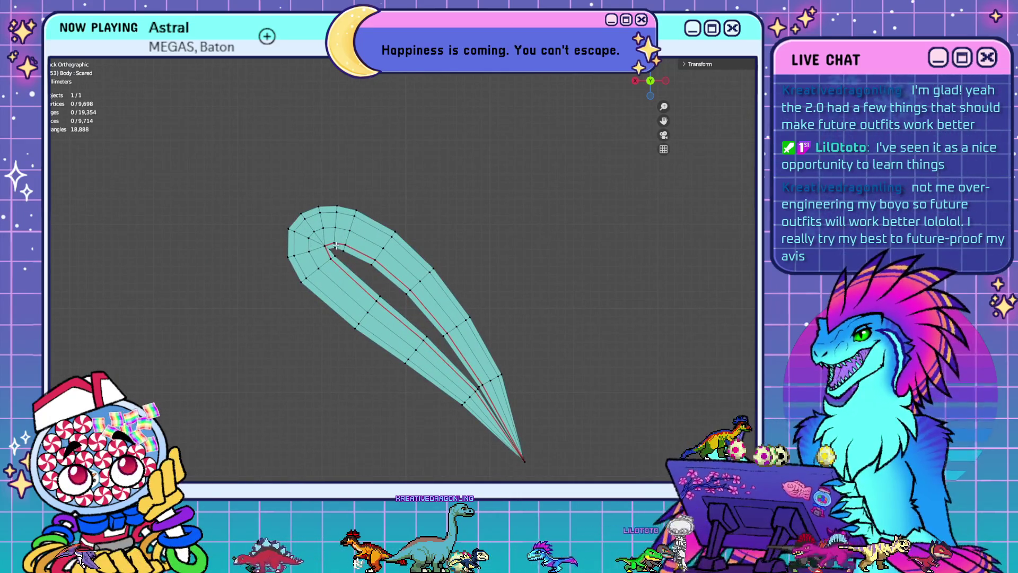
Select the teardrop's inner tip vertices and try a midpoint merge, then undo it
{"action": "left_click", "coordinate": [335, 245]}
{"action": "scroll", "coordinate": [335, 245], "scroll_direction": "up", "scroll_amount": 2}
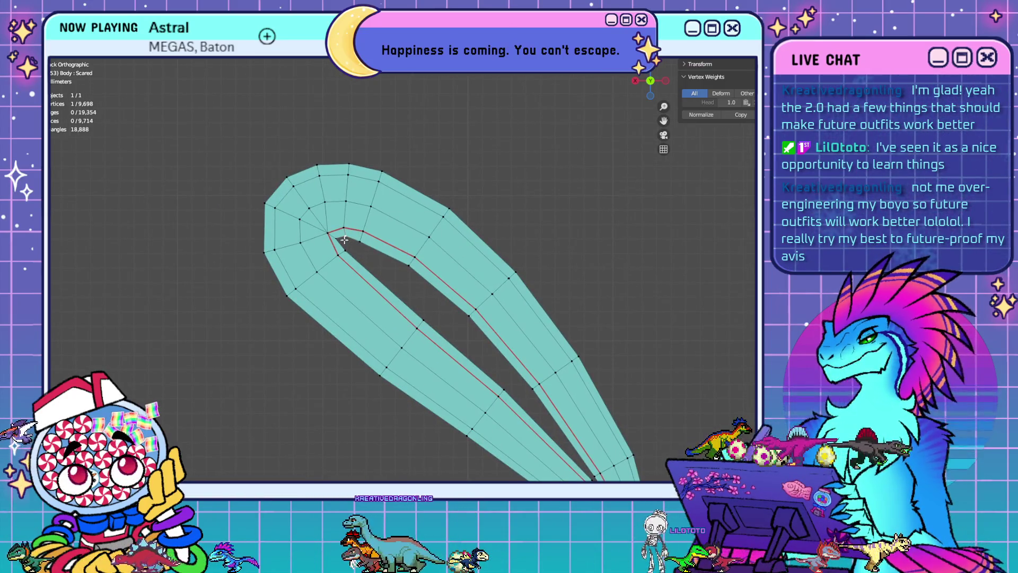
{"action": "left_click_drag", "start_coordinate": [344, 240], "coordinate": [340, 237]}
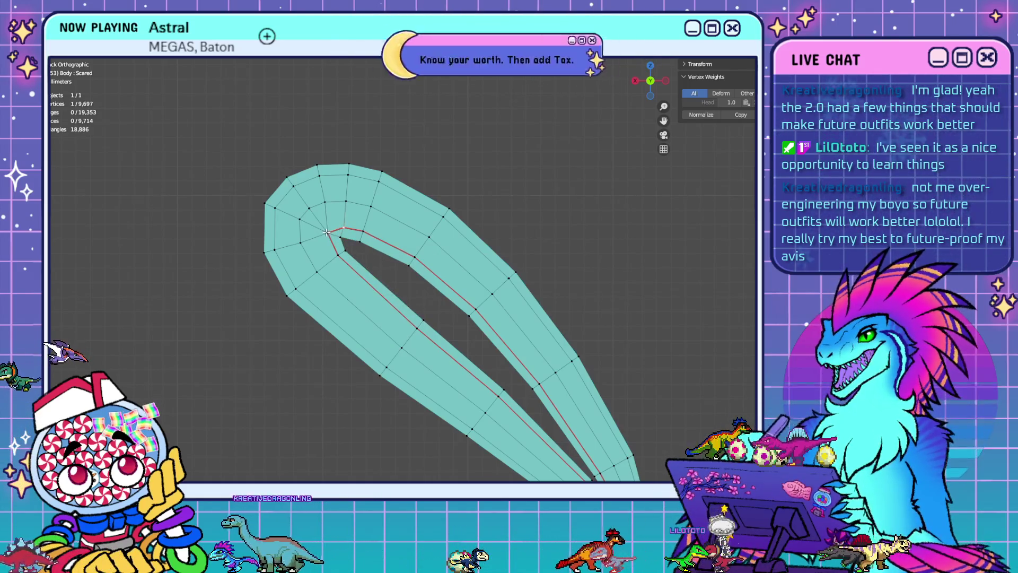
{"action": "left_click", "coordinate": [344, 228], "text": "shift"}
{"action": "key", "text": "m"}
{"action": "left_click", "coordinate": [395, 254]}
{"action": "key", "text": "ctrl+z"}
Slide the inner tip vertex along its edge and merge it
{"action": "left_click", "coordinate": [327, 233]}
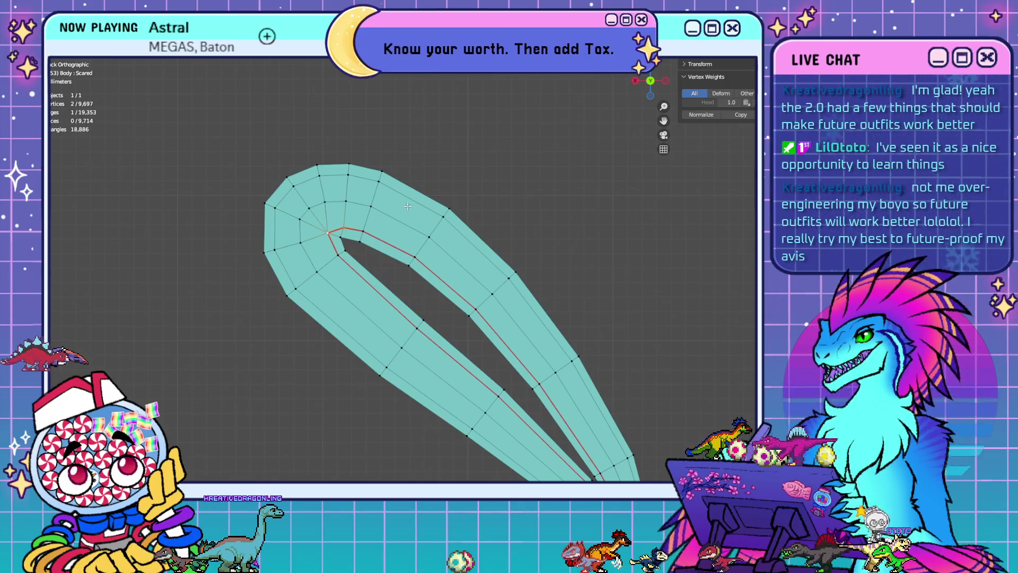
{"action": "key", "text": "shift+v"}
{"action": "left_click", "coordinate": [370, 206]}
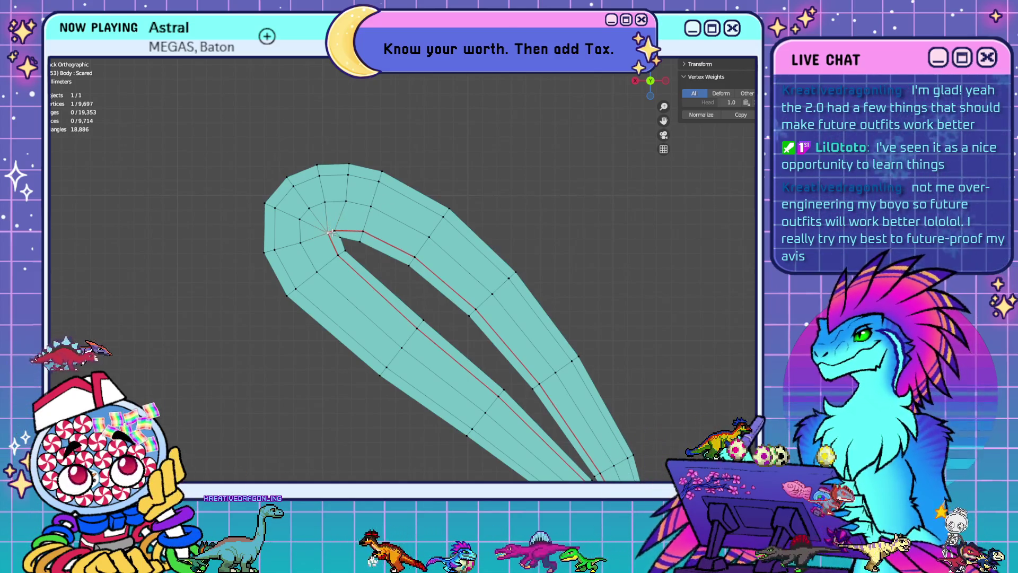
{"action": "key", "text": "m"}
{"action": "left_click", "coordinate": [395, 244]}
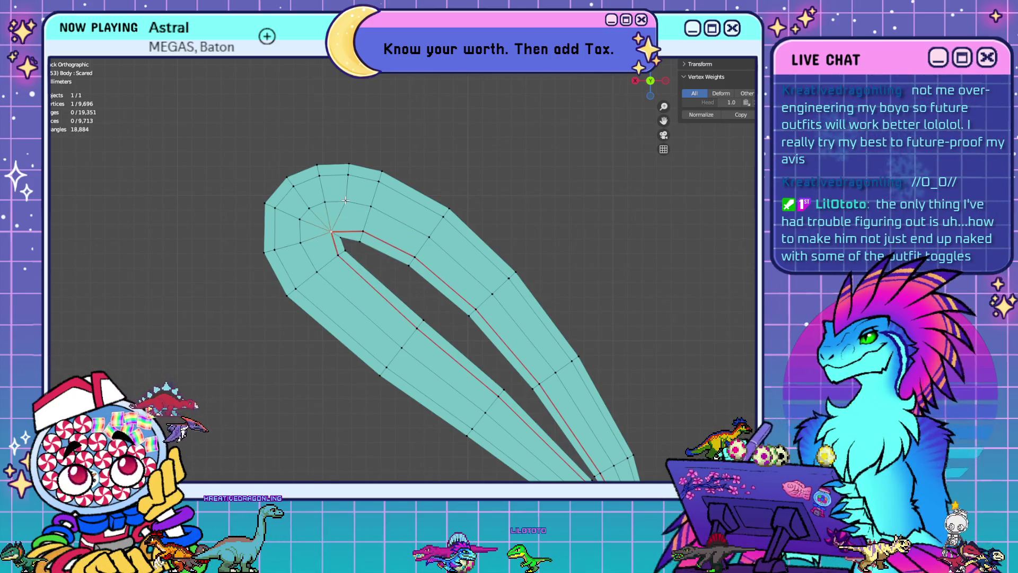
In front view, merge the two tip vertices At Center instead of At Last, reaching 9,695 vertices
{"action": "middle_click_drag", "start_coordinate": [365, 211], "coordinate": [345, 199]}
{"action": "key", "text": "KP_1"}
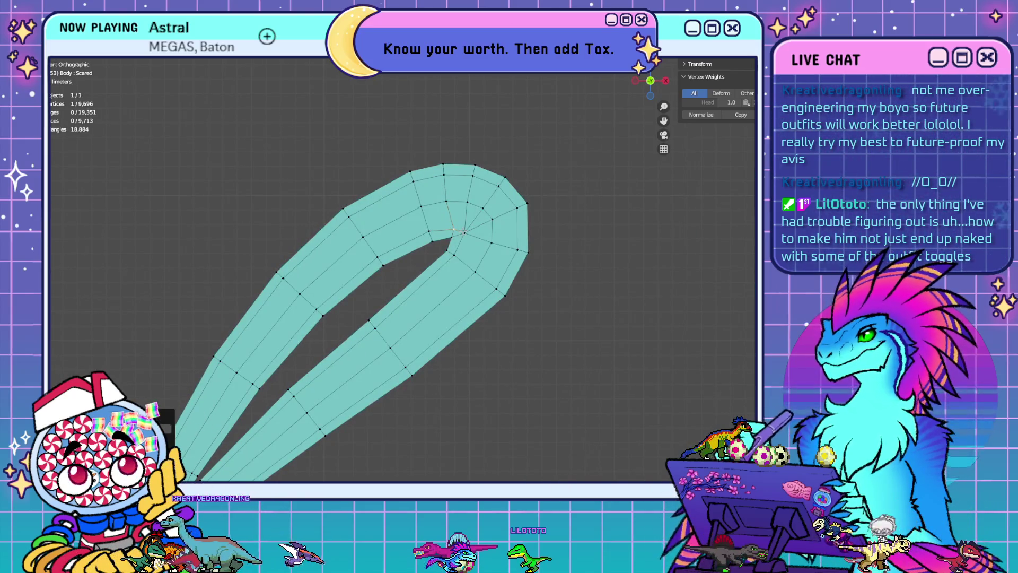
{"action": "key", "text": "m"}
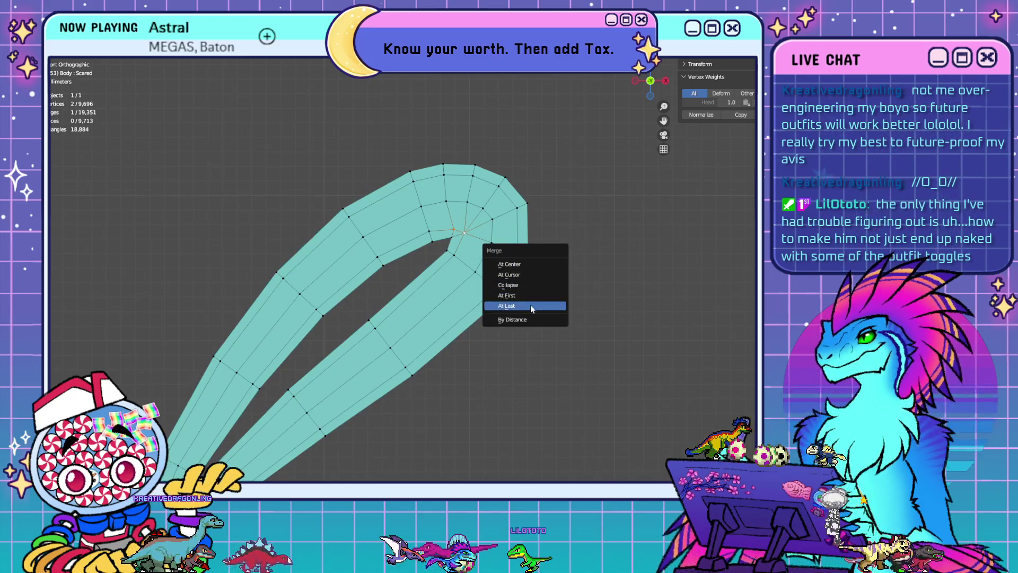
{"action": "left_click", "coordinate": [530, 305]}
{"action": "key", "text": "ctrl+z"}
{"action": "key", "text": "m"}
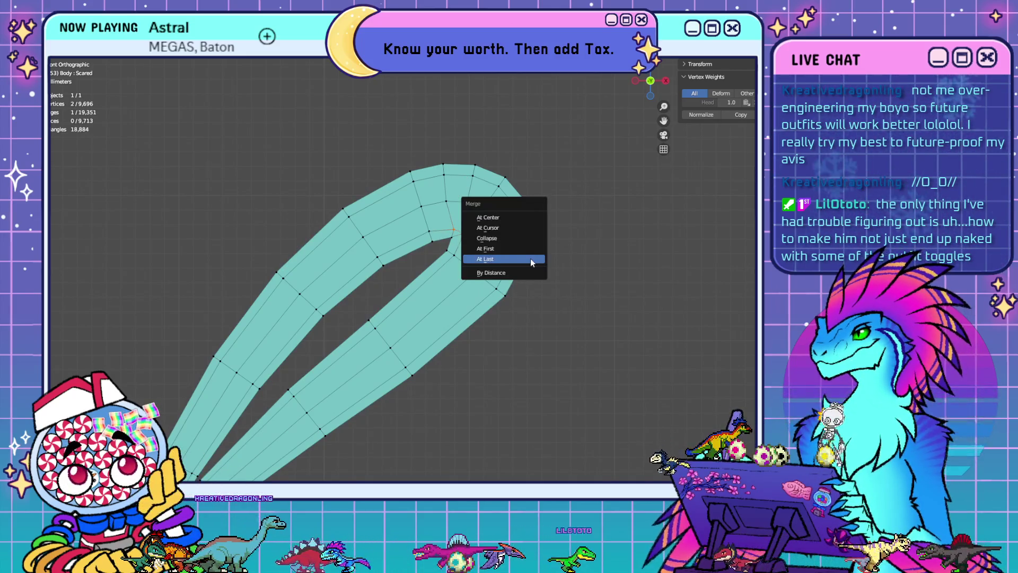
{"action": "left_click", "coordinate": [507, 215]}
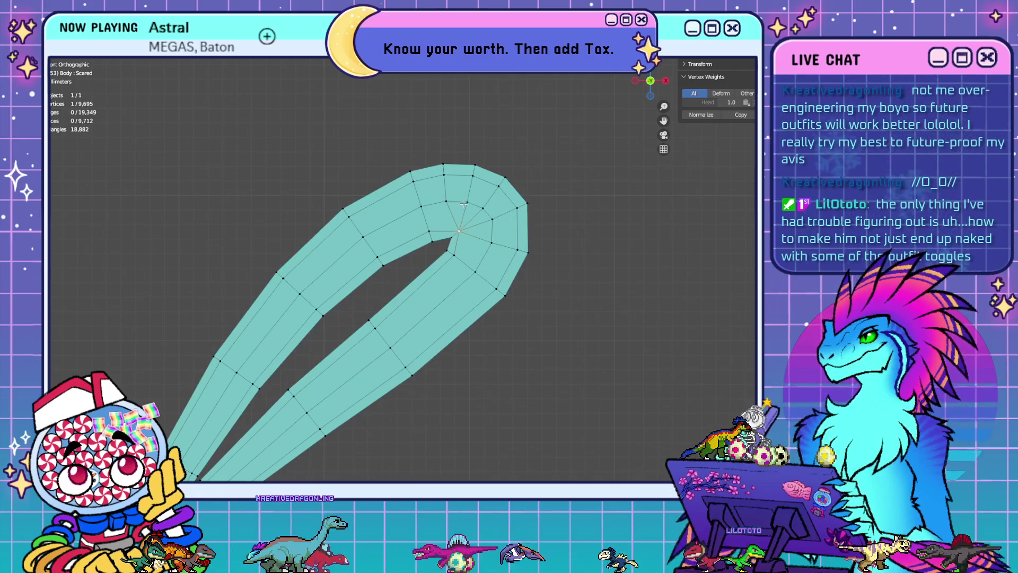
{"action": "scroll", "coordinate": [464, 204], "scroll_direction": "down", "scroll_amount": 5}
{"action": "mouse_move", "coordinate": [310, 239]}
{"action": "middle_mouse_down", "text": "shift"}
{"action": "mouse_move", "coordinate": [609, 261]}
{"action": "mouse_move", "coordinate": [286, 247]}
{"action": "mouse_move", "coordinate": [382, 258]}
{"action": "middle_mouse_up", "text": "shift"}
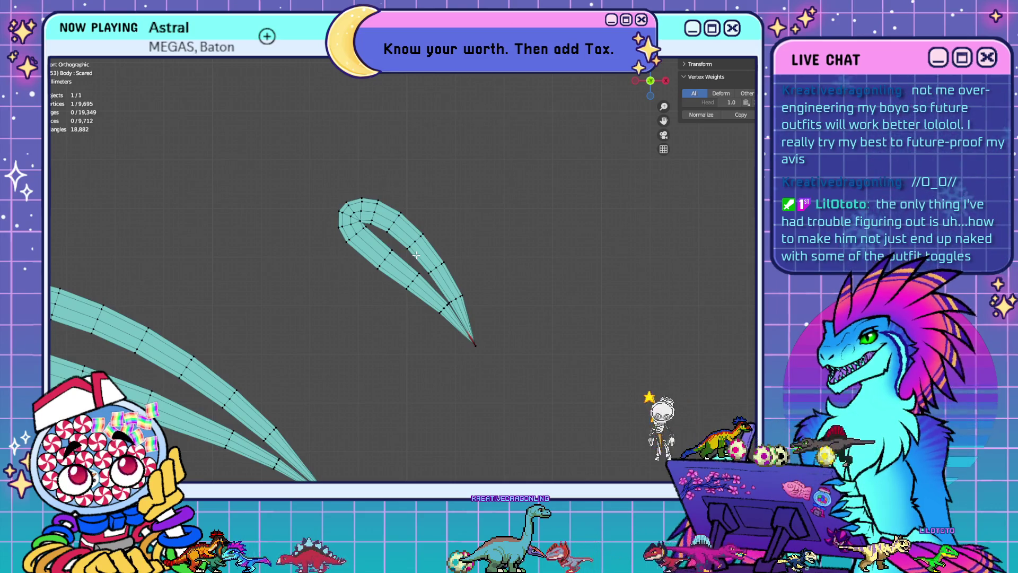
{"action": "middle_click_drag", "start_coordinate": [401, 311], "coordinate": [451, 289], "text": "shift"}
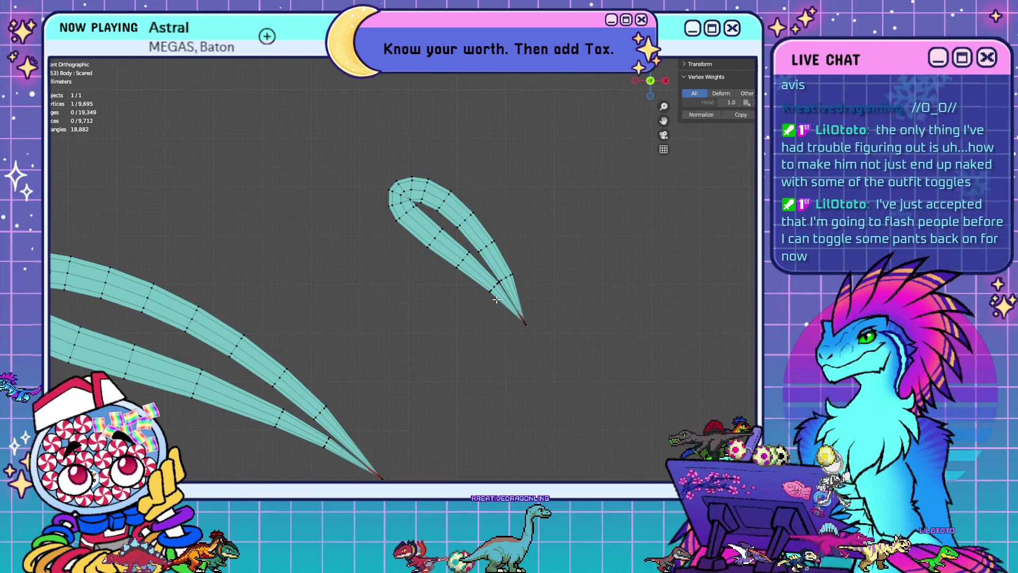
{"action": "scroll", "coordinate": [496, 300], "scroll_direction": "down", "scroll_amount": 3}
{"action": "mouse_move", "coordinate": [379, 297]}
{"action": "middle_mouse_down", "text": "shift"}
{"action": "mouse_move", "coordinate": [522, 254]}
{"action": "mouse_move", "coordinate": [560, 204]}
{"action": "middle_mouse_up", "text": "shift"}
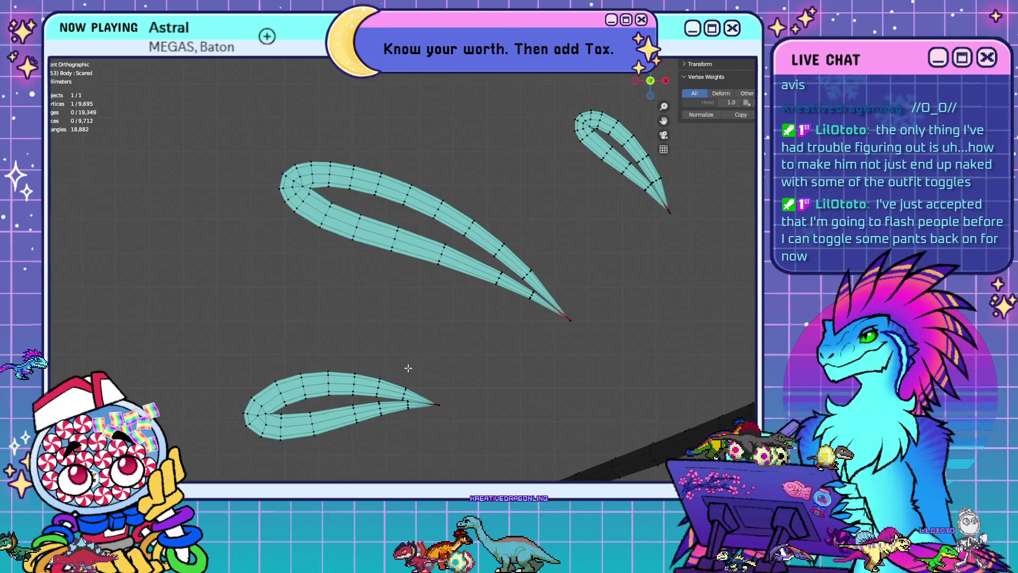
{"action": "middle_click_drag", "start_coordinate": [411, 370], "coordinate": [418, 364], "text": "shift"}
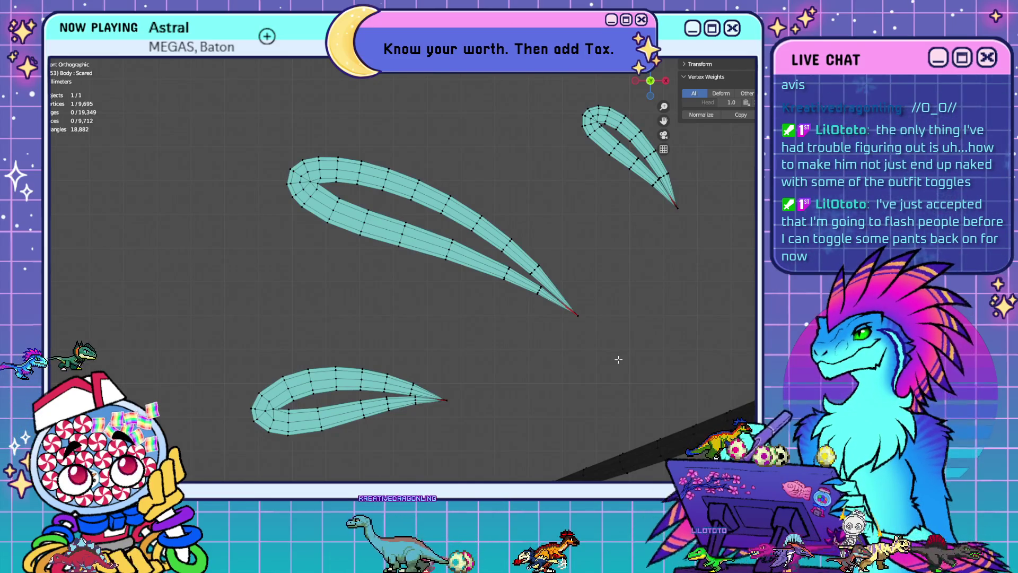
{"action": "mouse_move", "coordinate": [608, 292]}
{"action": "middle_mouse_down", "text": "shift"}
{"action": "mouse_move", "coordinate": [493, 316]}
{"action": "mouse_move", "coordinate": [420, 315]}
{"action": "middle_mouse_up", "text": "shift"}
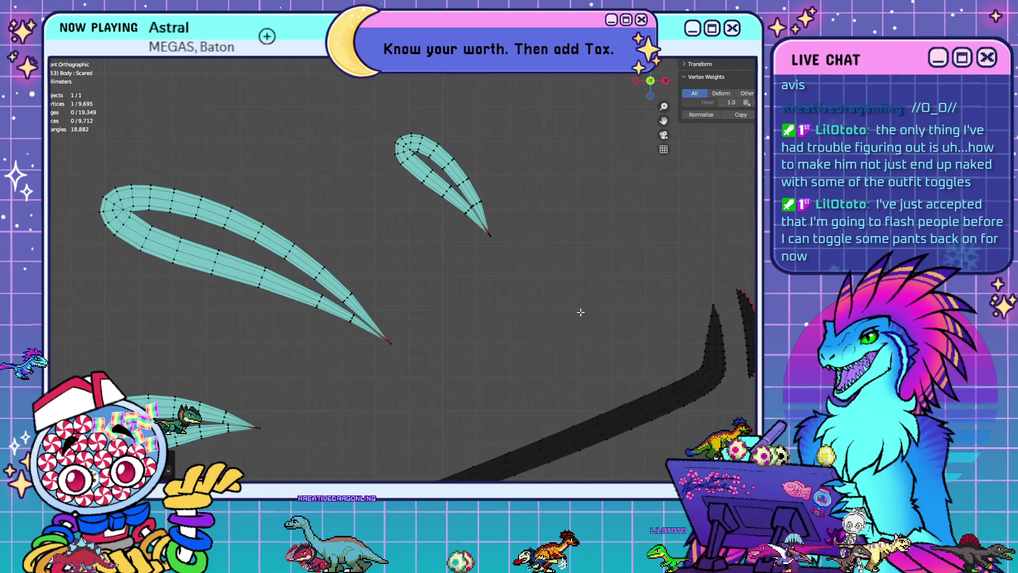
{"action": "mouse_move", "coordinate": [617, 296]}
{"action": "middle_mouse_down", "text": "shift"}
{"action": "mouse_move", "coordinate": [214, 254]}
{"action": "mouse_move", "coordinate": [102, 296]}
{"action": "middle_mouse_up", "text": "shift"}
{"action": "mouse_move", "coordinate": [341, 263]}
{"action": "middle_mouse_down", "text": "shift"}
{"action": "mouse_move", "coordinate": [706, 303]}
{"action": "mouse_move", "coordinate": [517, 331]}
{"action": "middle_mouse_up", "text": "shift"}
{"action": "scroll", "coordinate": [517, 331], "scroll_direction": "down", "scroll_amount": 1}
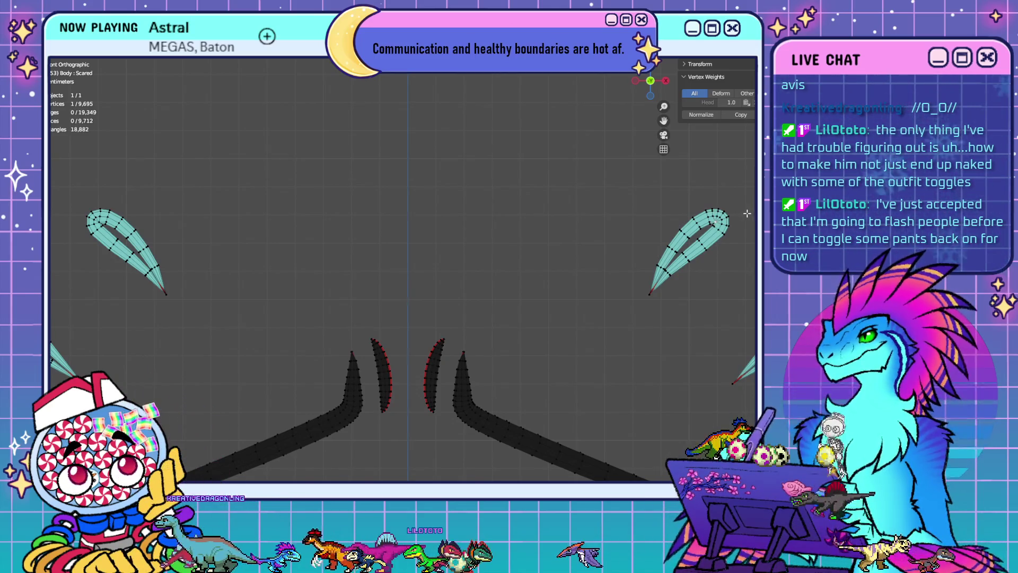
Frame the loop tip and merge three doubled vertex pairs at center
{"action": "middle_click_drag", "start_coordinate": [714, 212], "coordinate": [583, 245], "text": "shift"}
{"action": "key", "text": "KP_Decimal"}
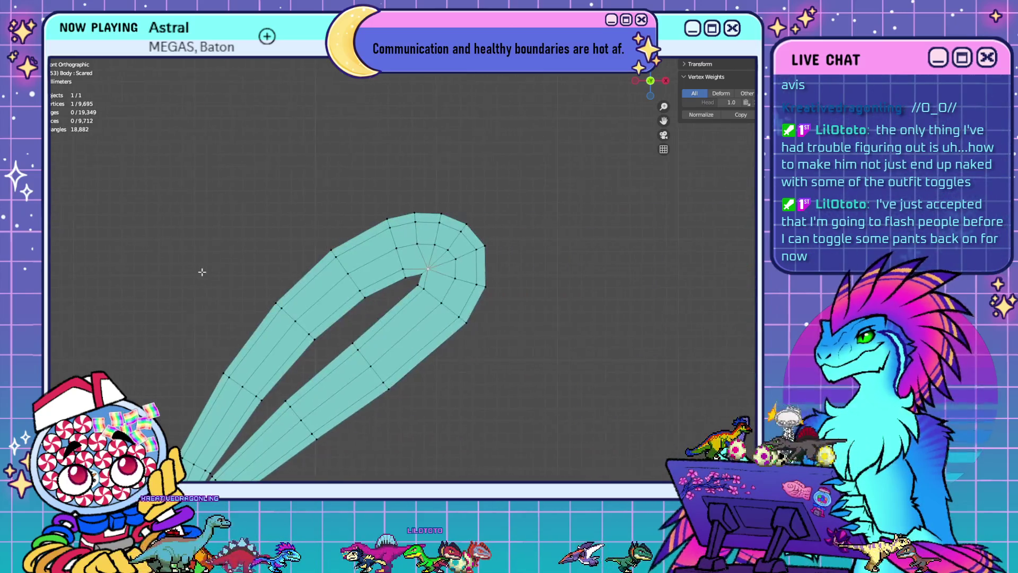
{"action": "key", "text": "m"}
{"action": "left_click", "coordinate": [453, 266]}
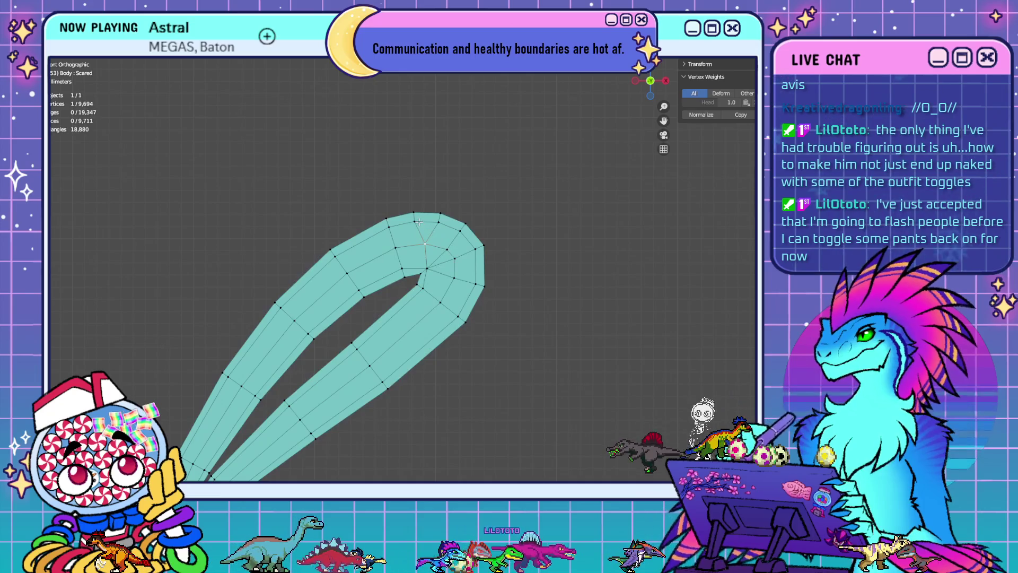
{"action": "key", "text": "m"}
{"action": "left_click", "coordinate": [493, 257]}
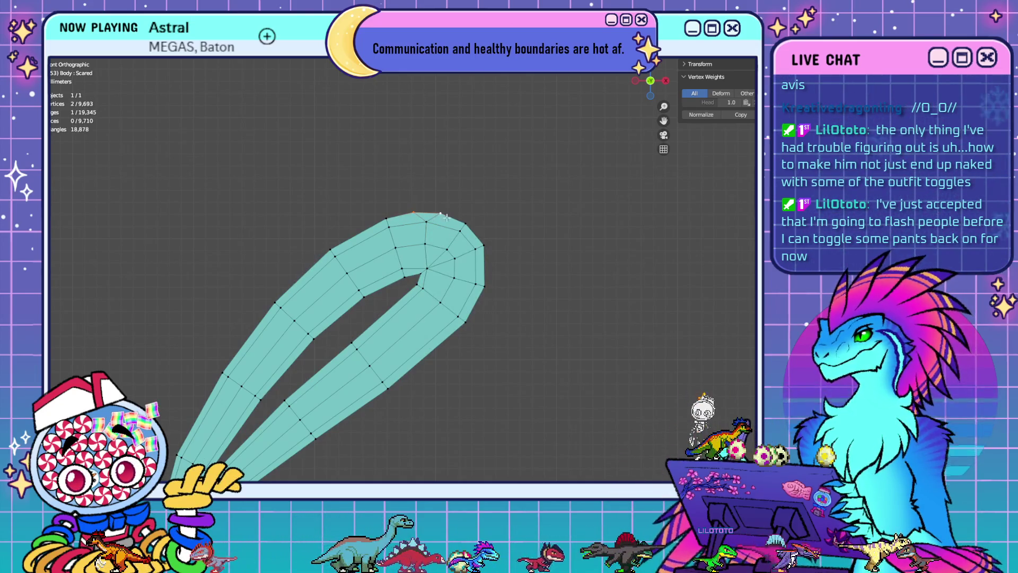
{"action": "key", "text": "m"}
{"action": "left_click", "coordinate": [530, 267]}
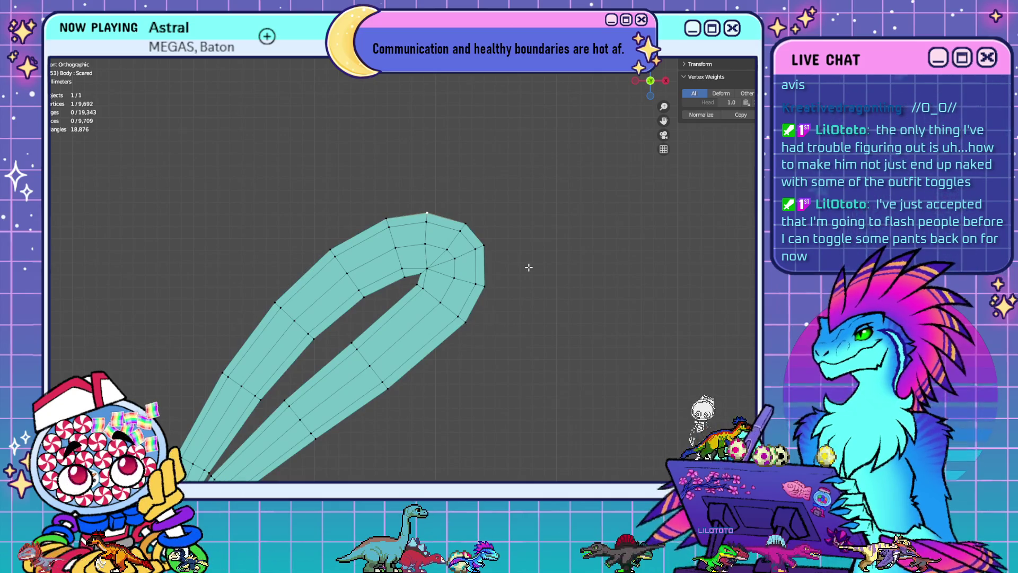
From the back view, merge two more vertex pairs, bringing the mesh to 9,690 vertices
{"action": "key", "text": "ctrl+KP_1"}
{"action": "left_click", "coordinate": [373, 243], "text": "shift"}
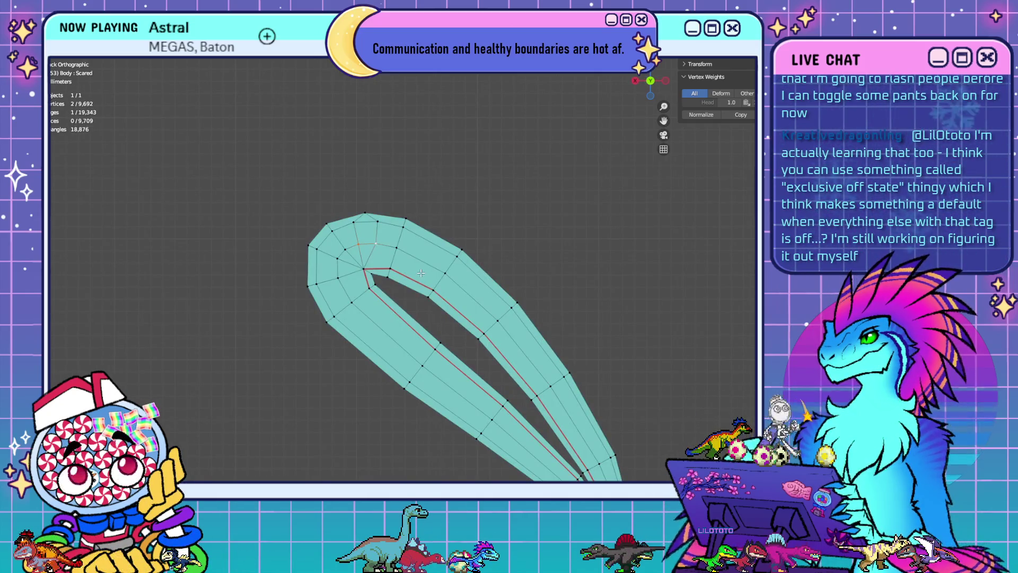
{"action": "key", "text": "m"}
{"action": "left_click", "coordinate": [421, 273]}
{"action": "left_click", "coordinate": [385, 223], "text": "shift"}
{"action": "key", "text": "m"}
{"action": "left_click", "coordinate": [478, 269]}
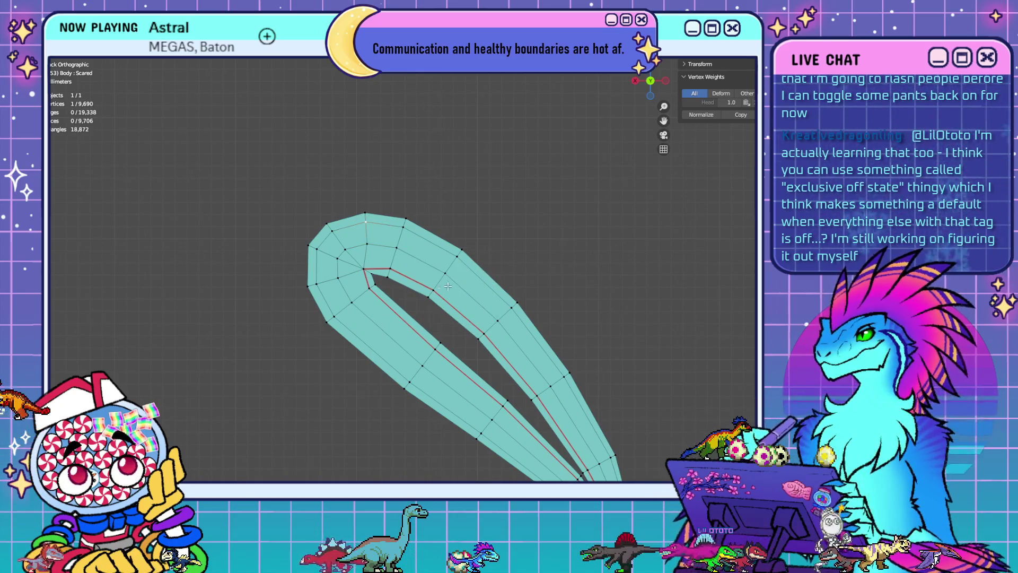
{"action": "scroll", "coordinate": [380, 287], "scroll_direction": "down", "scroll_amount": 8}
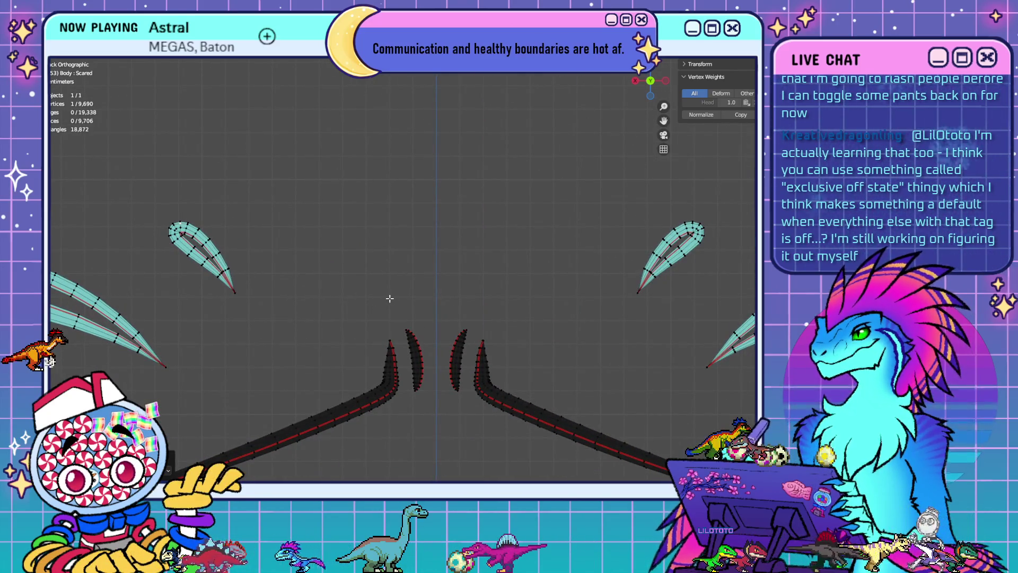
Zoom out and reposition the view on the face meshes in their Basis shape
{"action": "scroll", "coordinate": [391, 298], "scroll_direction": "down", "scroll_amount": 2}
{"action": "scroll", "coordinate": [481, 291], "scroll_direction": "down", "scroll_amount": 2}
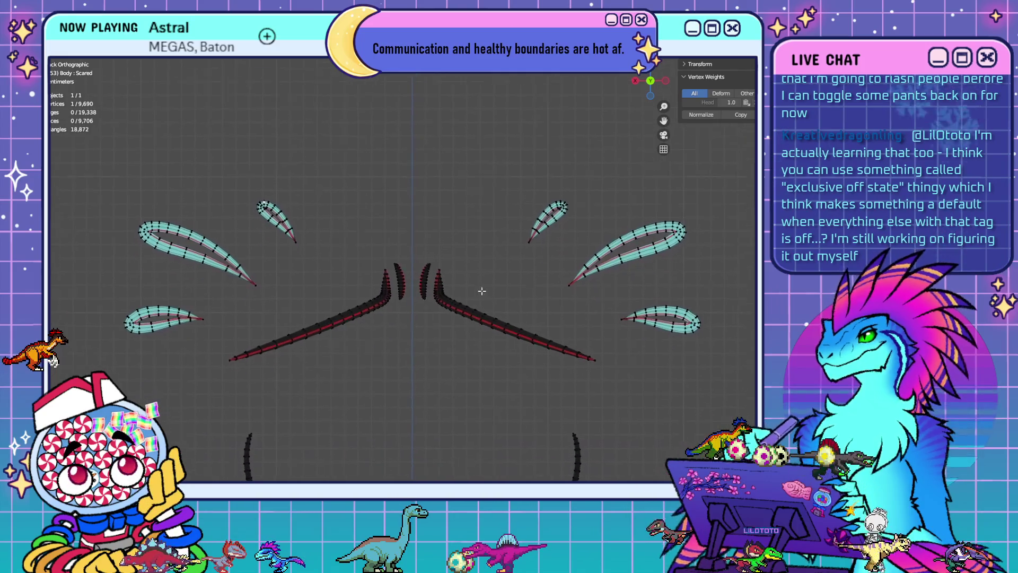
{"action": "middle_click_drag", "start_coordinate": [481, 290], "coordinate": [478, 278], "text": "shift"}
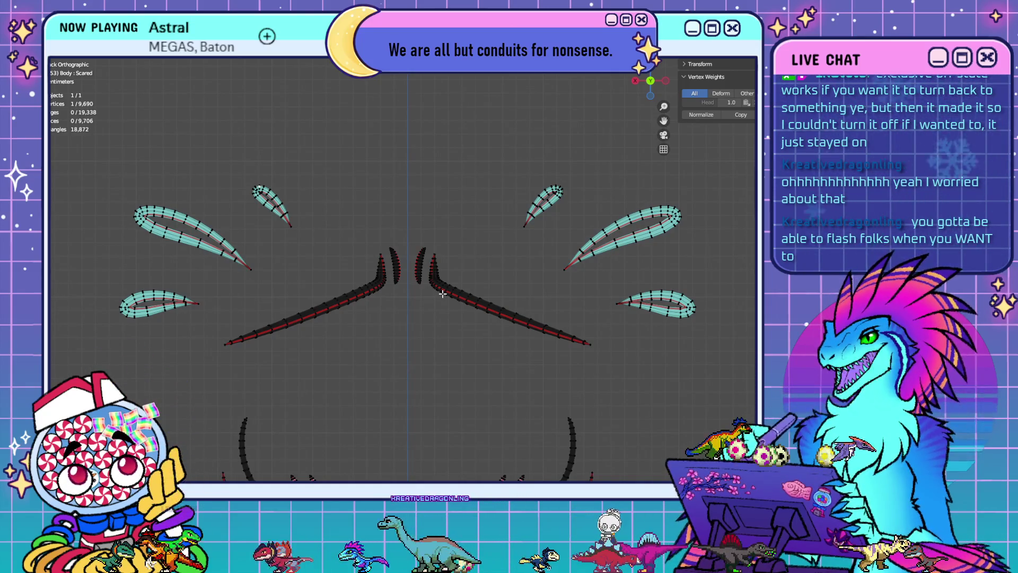
{"action": "mouse_move", "coordinate": [478, 384]}
{"action": "middle_mouse_down", "text": "shift"}
{"action": "mouse_move", "coordinate": [488, 313]}
{"action": "mouse_move", "coordinate": [482, 255]}
{"action": "middle_mouse_up", "text": "shift"}
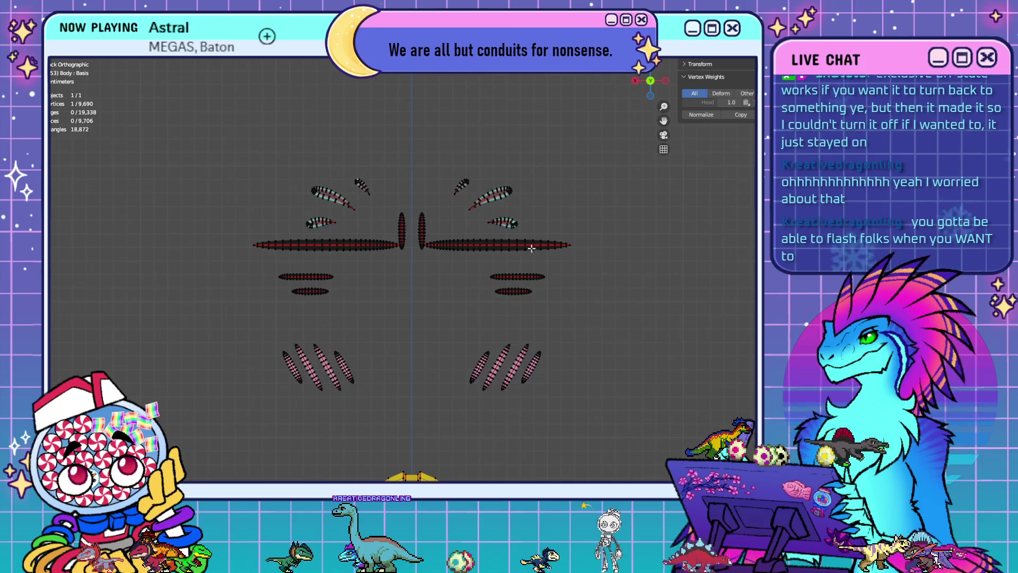
Orbit and pan around the eye and brow meshes to preview the Judging shape key
{"action": "scroll", "coordinate": [417, 227], "scroll_direction": "up", "scroll_amount": 6}
{"action": "mouse_move", "coordinate": [416, 228]}
{"action": "middle_mouse_down", "text": "shift"}
{"action": "mouse_move", "coordinate": [417, 336]}
{"action": "mouse_move", "coordinate": [446, 364]}
{"action": "middle_mouse_up", "text": "shift"}
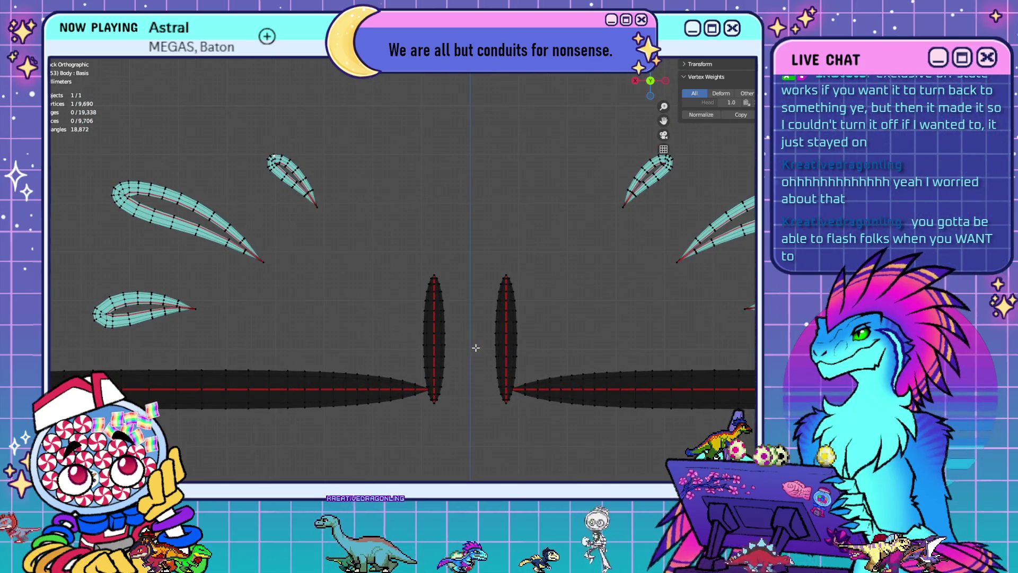
{"action": "mouse_move", "coordinate": [336, 295]}
{"action": "middle_mouse_down"}
{"action": "mouse_move", "coordinate": [472, 313]}
{"action": "mouse_move", "coordinate": [445, 355]}
{"action": "mouse_move", "coordinate": [376, 326]}
{"action": "mouse_move", "coordinate": [436, 325]}
{"action": "mouse_move", "coordinate": [431, 302]}
{"action": "mouse_move", "coordinate": [461, 256]}
{"action": "mouse_move", "coordinate": [531, 252]}
{"action": "mouse_move", "coordinate": [507, 210]}
{"action": "middle_mouse_up"}
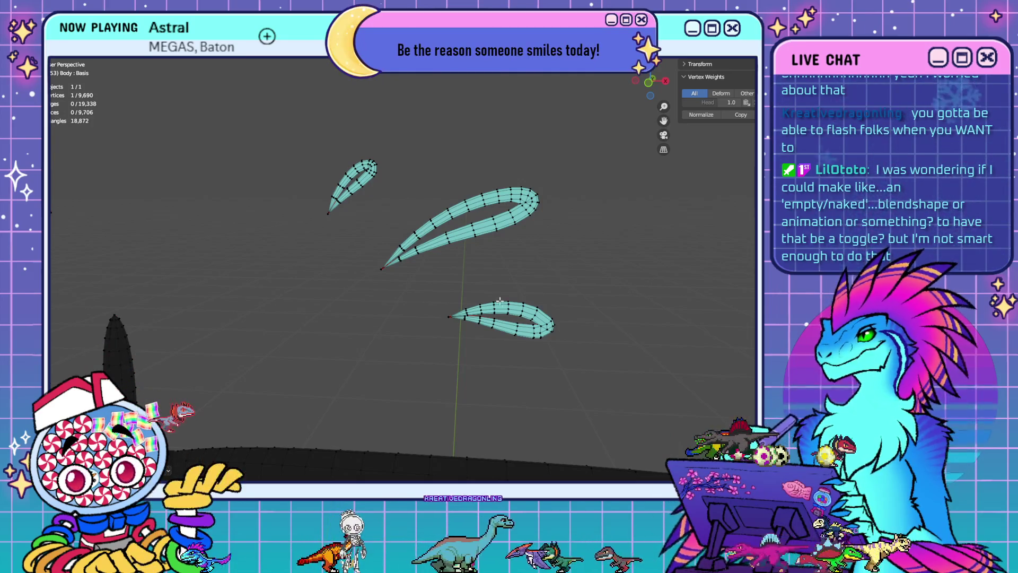
{"action": "mouse_move", "coordinate": [507, 306]}
{"action": "middle_mouse_down"}
{"action": "mouse_move", "coordinate": [479, 285]}
{"action": "mouse_move", "coordinate": [306, 286]}
{"action": "middle_mouse_up"}
{"action": "middle_click_drag", "start_coordinate": [524, 258], "coordinate": [456, 253], "text": "shift"}
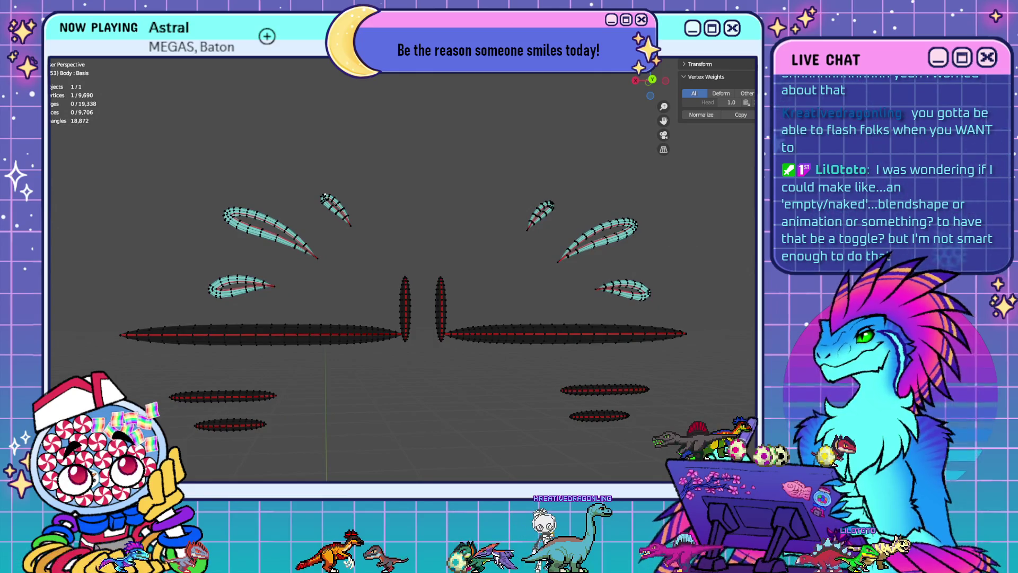
{"action": "middle_click_drag", "start_coordinate": [477, 291], "coordinate": [504, 203], "text": "shift"}
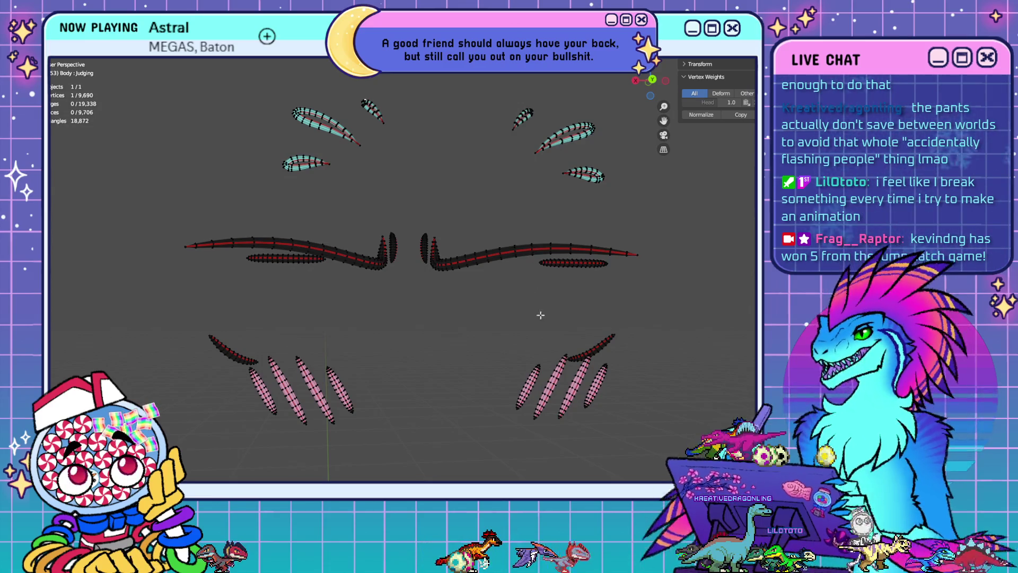
Switch to front view and zoom in closely on the two eye shapes
{"action": "key", "text": "KP_1"}
{"action": "scroll", "coordinate": [504, 283], "scroll_direction": "up", "scroll_amount": 2}
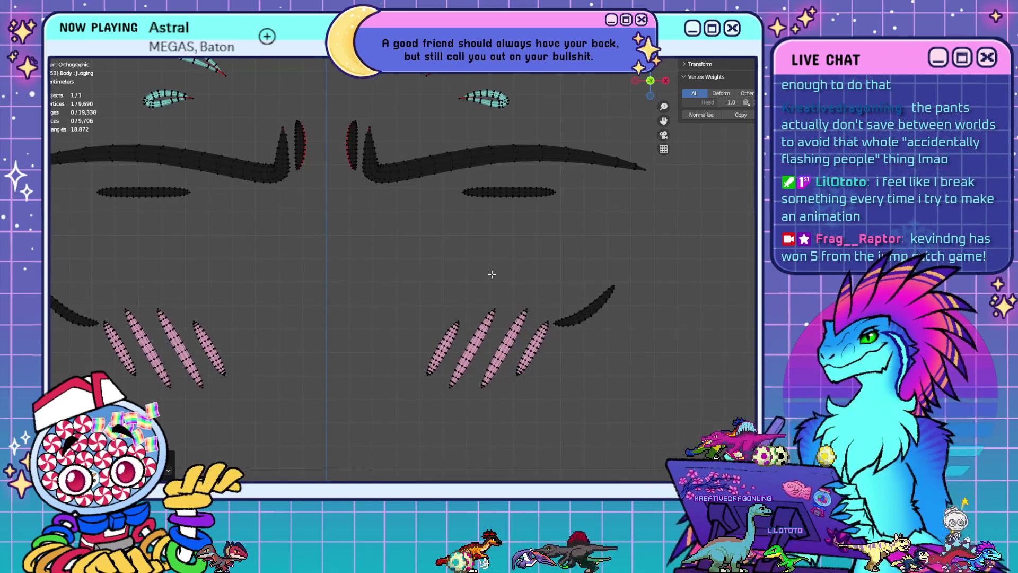
{"action": "scroll", "coordinate": [492, 274], "scroll_direction": "down", "scroll_amount": 2}
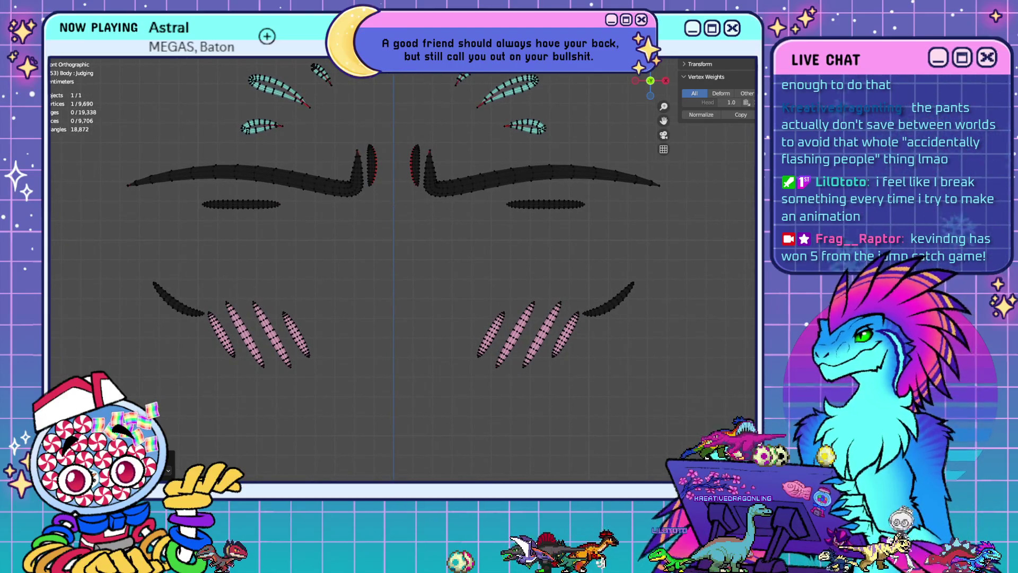
{"action": "scroll", "coordinate": [505, 322], "scroll_direction": "down", "scroll_amount": 1}
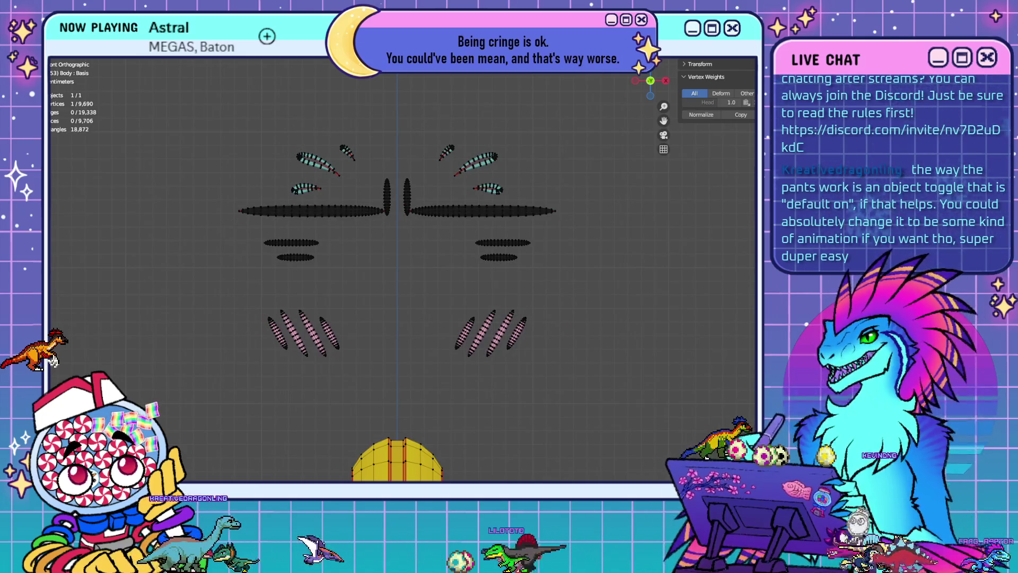
{"action": "mouse_move", "coordinate": [450, 220]}
{"action": "middle_mouse_down", "text": "ctrl"}
{"action": "mouse_move", "coordinate": [445, 163]}
{"action": "mouse_move", "coordinate": [457, 375]}
{"action": "mouse_move", "coordinate": [455, 240]}
{"action": "mouse_move", "coordinate": [449, 270]}
{"action": "middle_mouse_up", "text": "ctrl"}
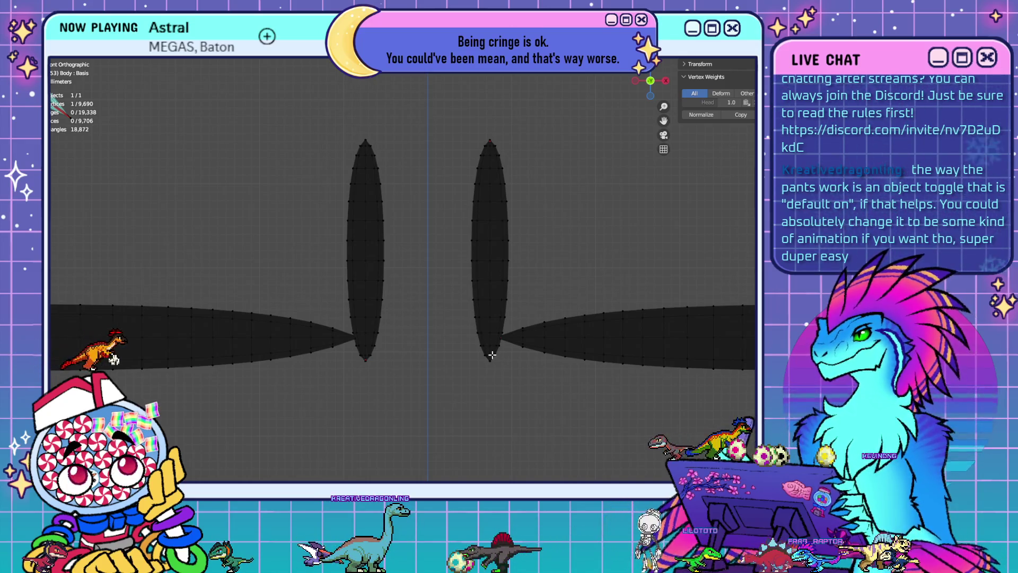
Select the inner vertex rows of both narrow slit eyes and dissolve their edges
{"action": "left_click", "coordinate": [502, 333], "text": "ctrl"}
{"action": "left_click", "coordinate": [490, 260], "text": "ctrl"}
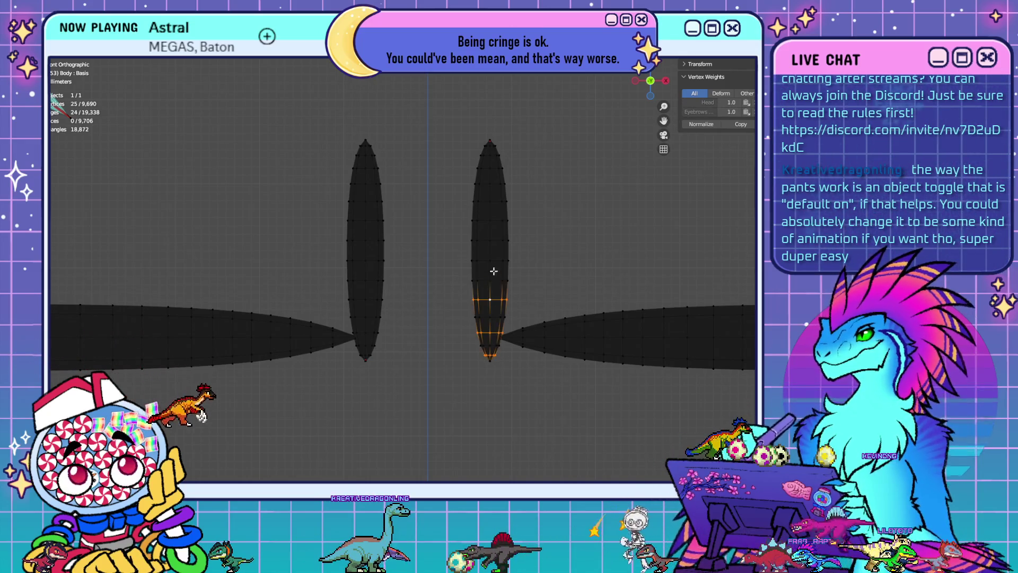
{"action": "left_click", "coordinate": [496, 178], "text": "ctrl"}
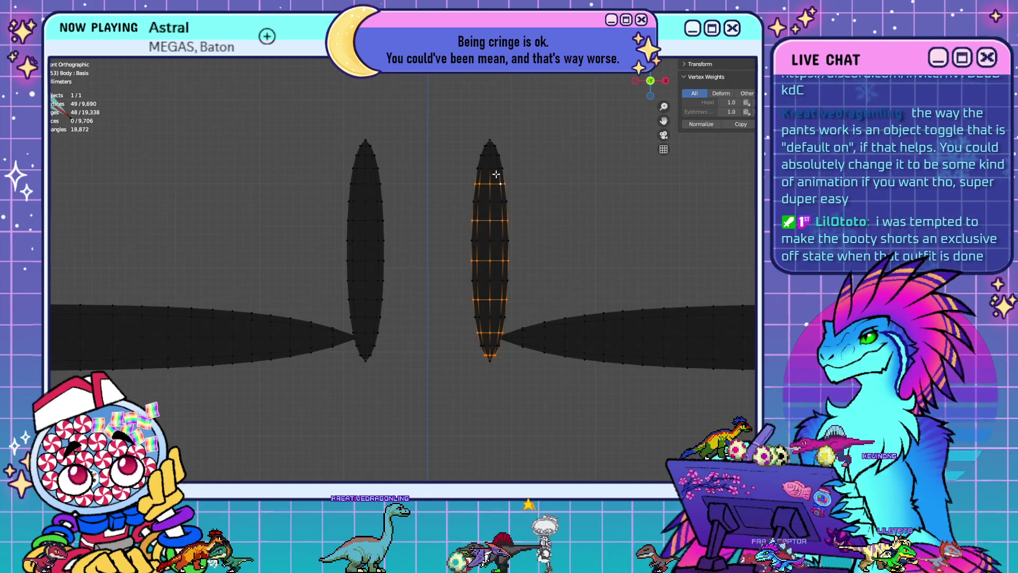
{"action": "left_click", "coordinate": [492, 155], "text": "ctrl"}
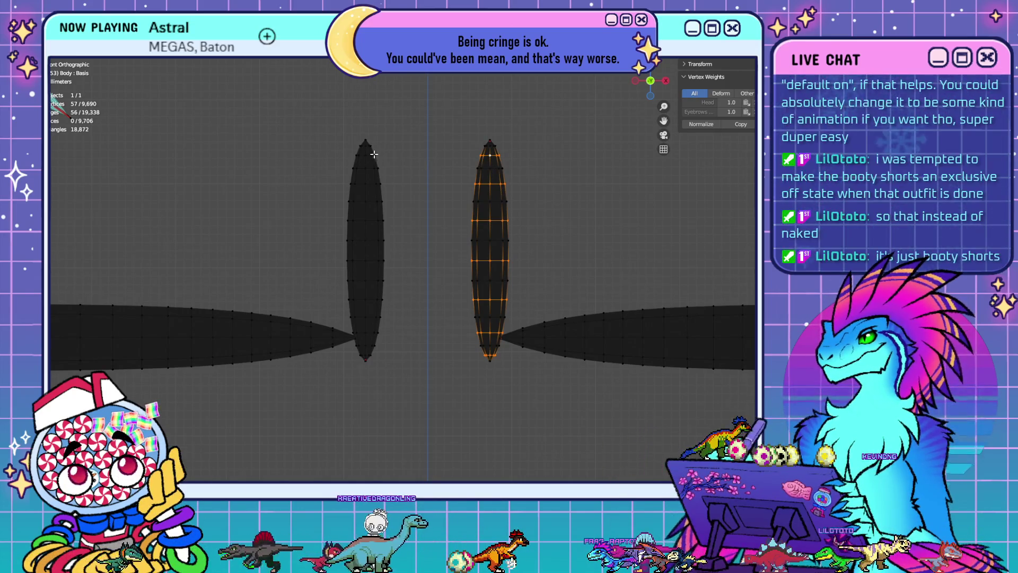
{"action": "left_click", "coordinate": [378, 220], "text": "ctrl"}
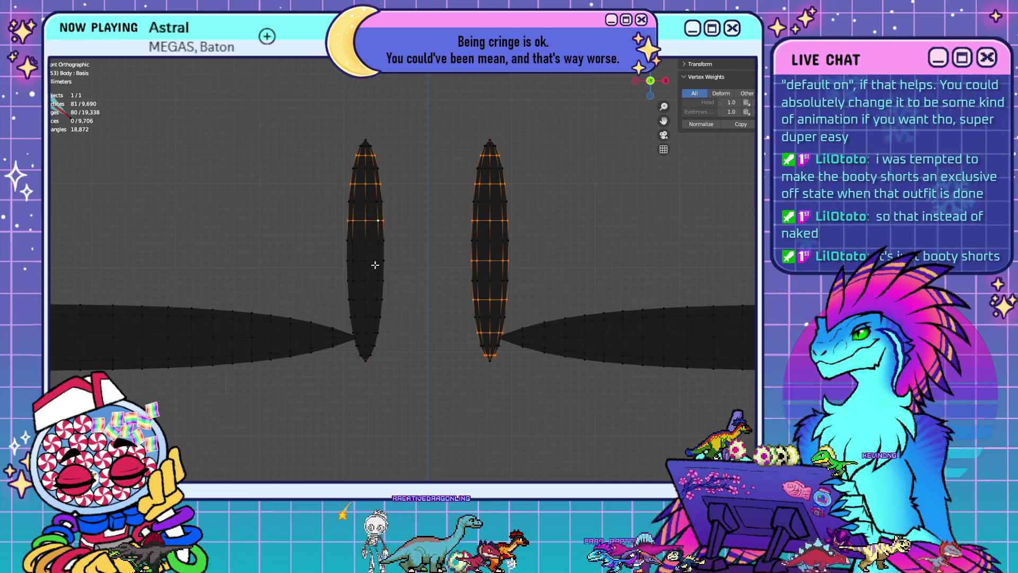
{"action": "left_click", "coordinate": [366, 329], "text": "ctrl"}
{"action": "key", "text": "ctrl+z"}
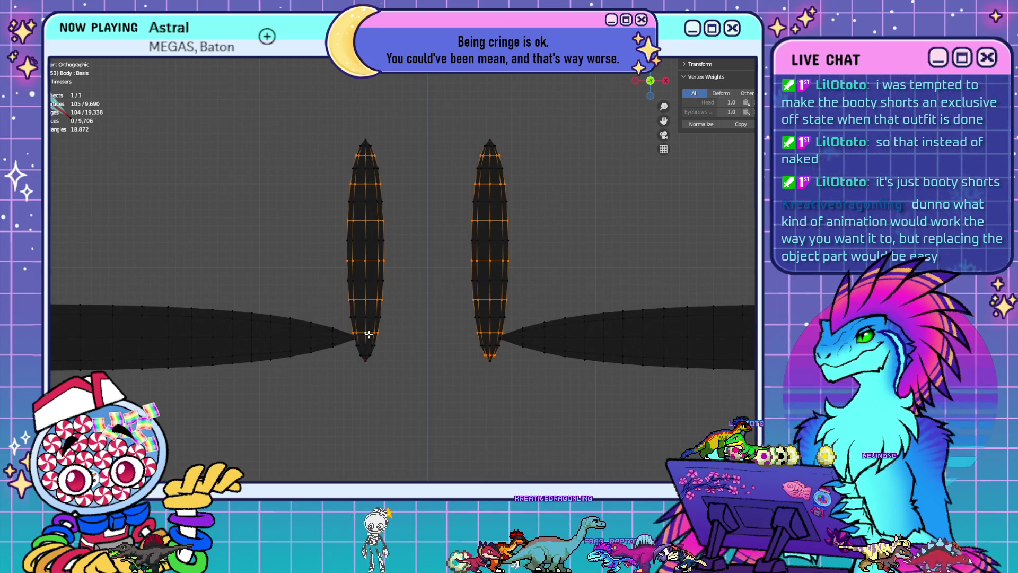
{"action": "key", "text": "ctrl+z"}
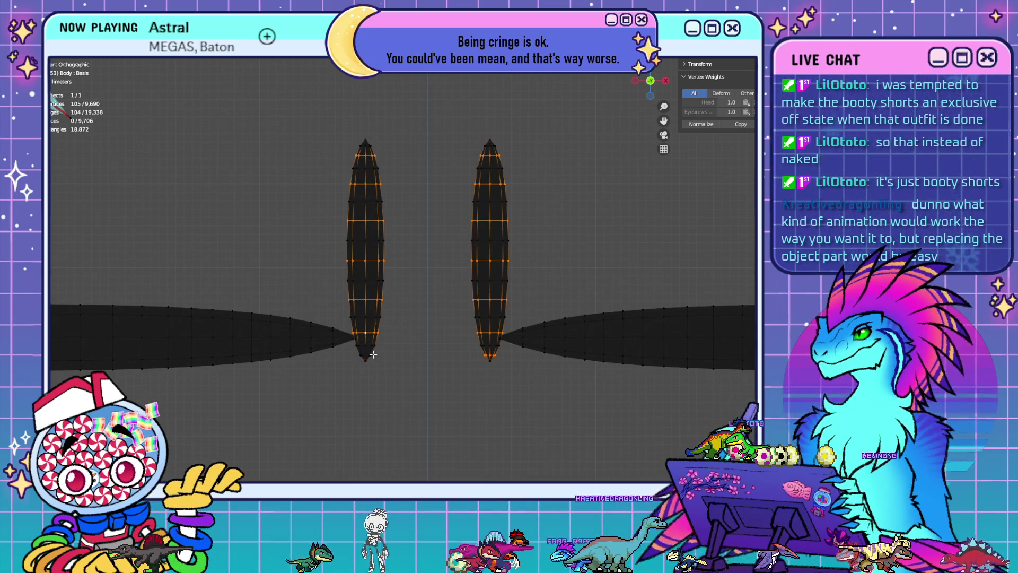
{"action": "right_click", "coordinate": [422, 363]}
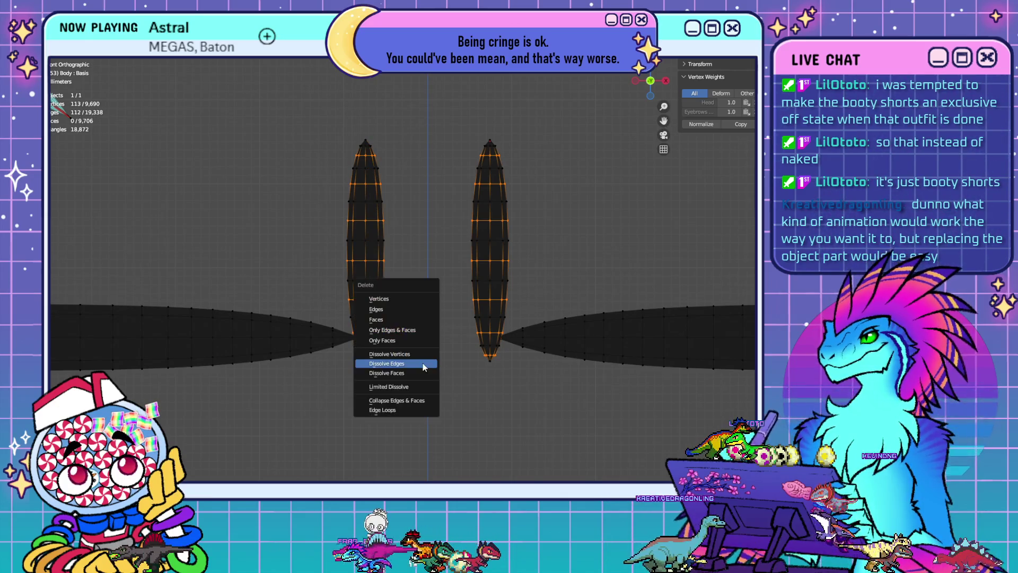
{"action": "left_click", "coordinate": [422, 363]}
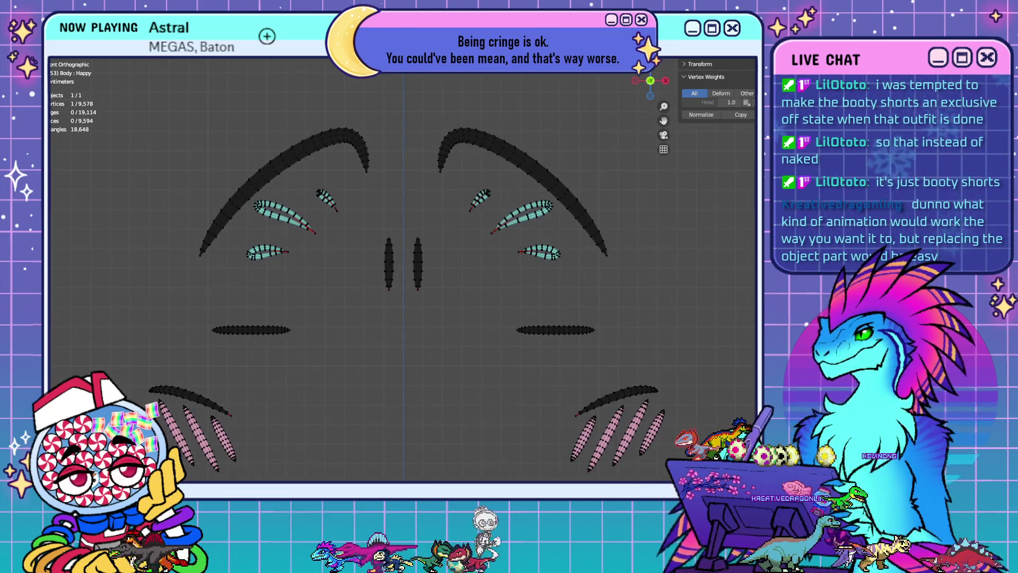
In the Judging shape, dissolve the extra tip vertices of both slits, reaching 9,562 vertices
{"action": "key", "text": "Up"}
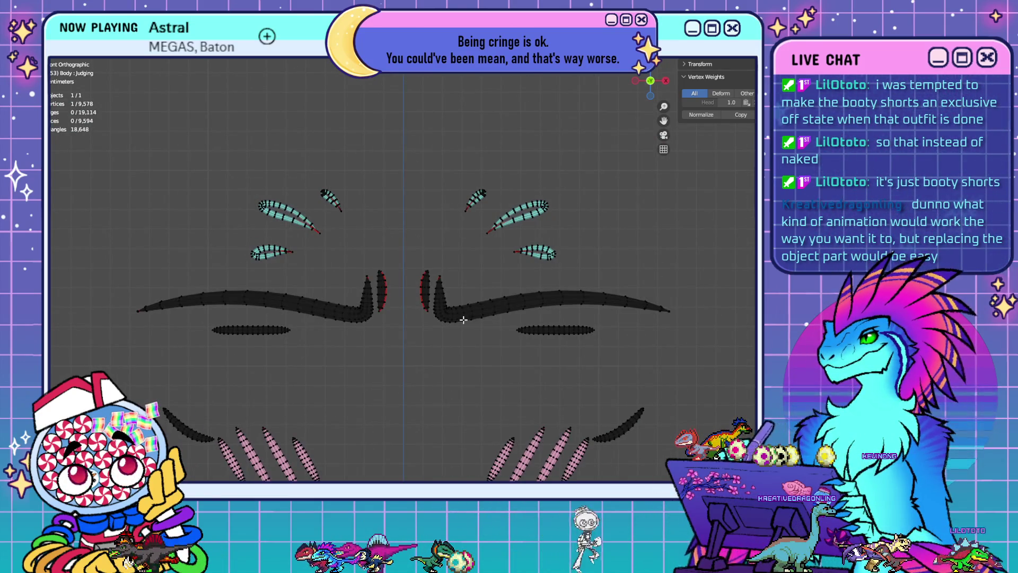
{"action": "scroll", "coordinate": [463, 320], "scroll_direction": "up", "scroll_amount": 4}
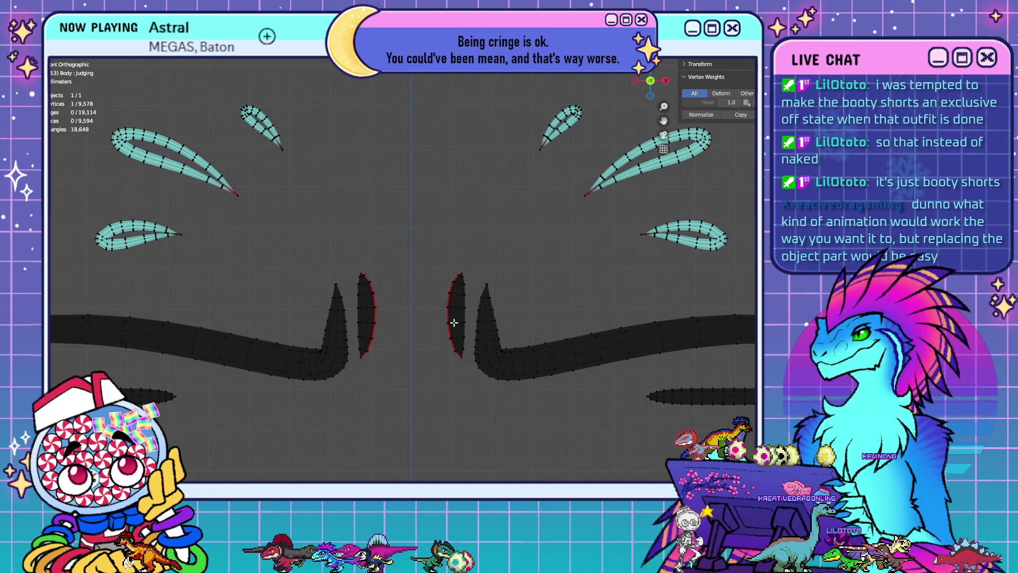
{"action": "scroll", "coordinate": [453, 322], "scroll_direction": "up", "scroll_amount": 3}
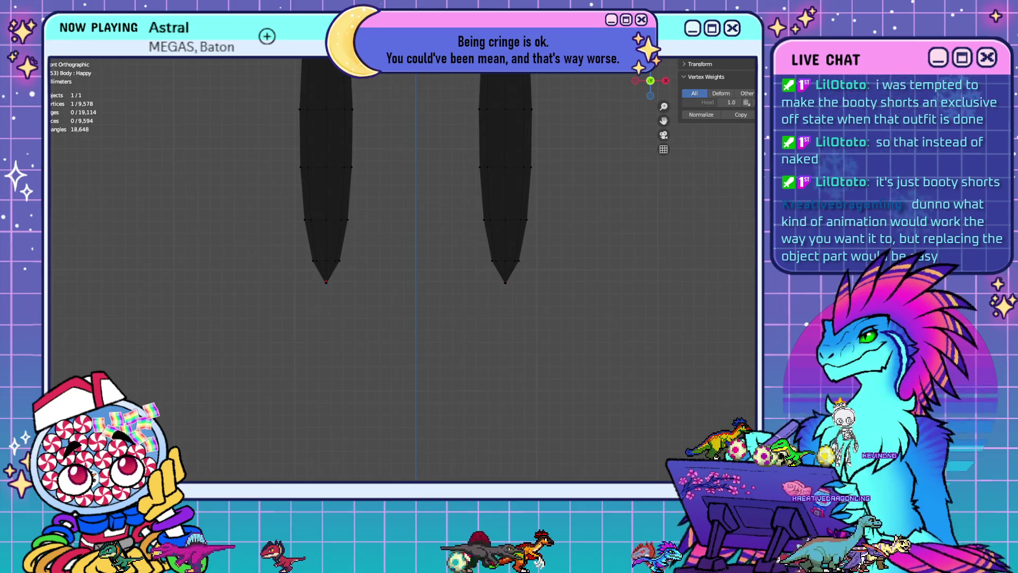
{"action": "left_click", "coordinate": [566, 174]}
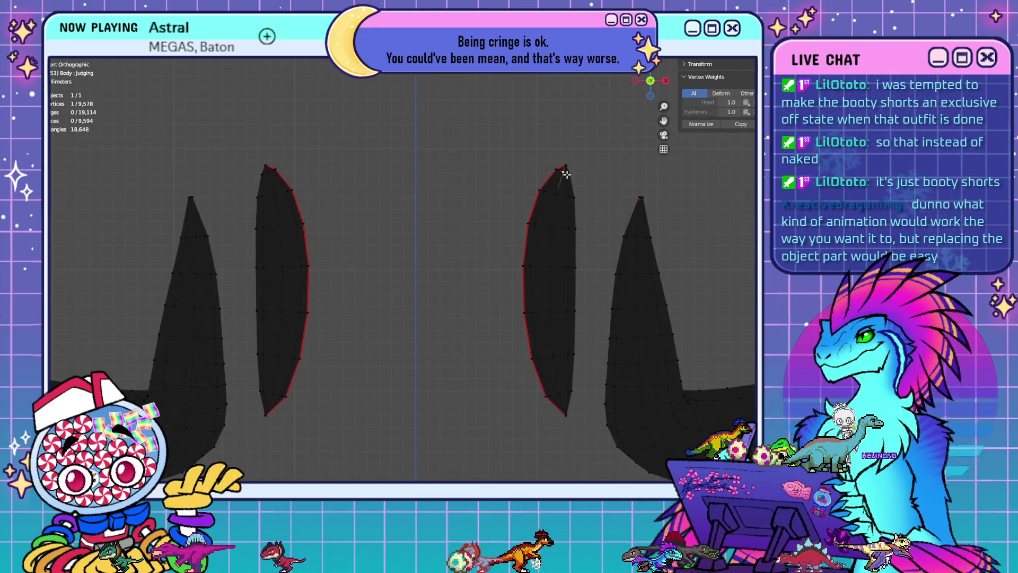
{"action": "left_click_drag", "start_coordinate": [270, 172], "coordinate": [297, 201], "text": "shift"}
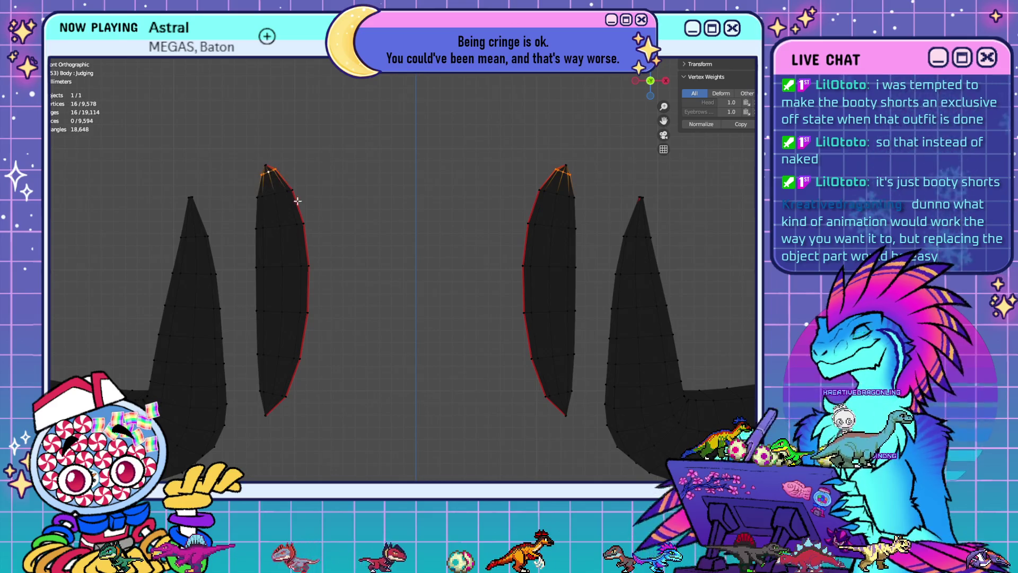
{"action": "key", "text": "x"}
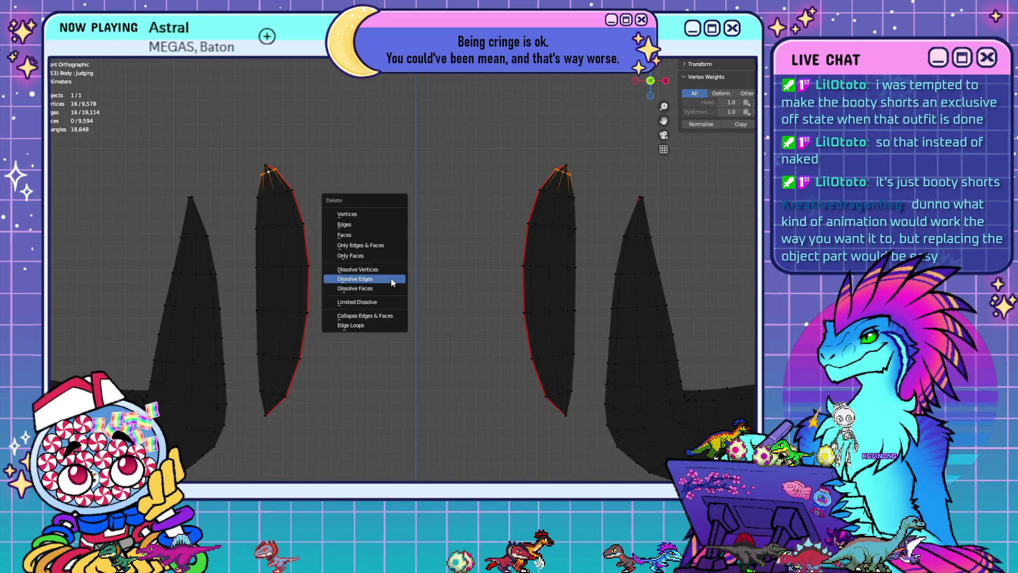
{"action": "left_click", "coordinate": [390, 278]}
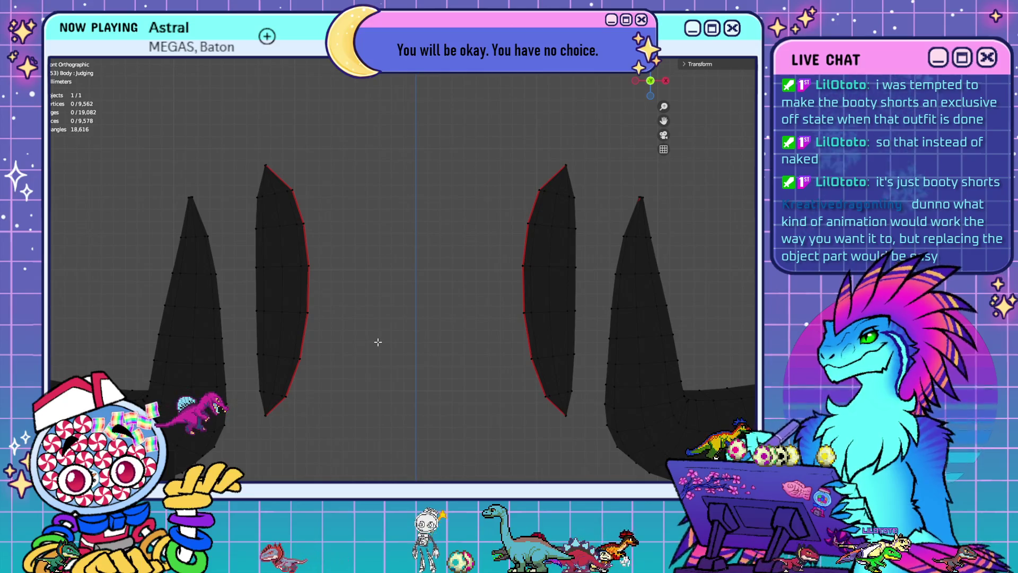
Zoom out and pan to show the whole character layout
{"action": "mouse_move", "coordinate": [568, 387]}
{"action": "middle_mouse_down", "text": "shift"}
{"action": "mouse_move", "coordinate": [672, 325]}
{"action": "mouse_move", "coordinate": [626, 336]}
{"action": "middle_mouse_up", "text": "shift"}
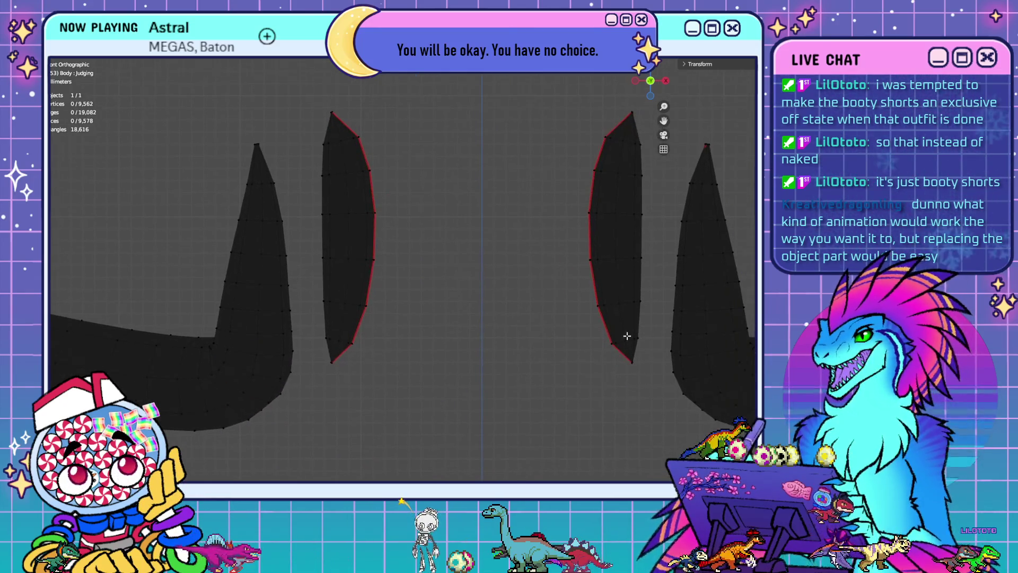
{"action": "scroll", "coordinate": [525, 336], "scroll_direction": "down", "scroll_amount": 1}
{"action": "middle_click_drag", "start_coordinate": [446, 316], "coordinate": [529, 334], "text": "shift"}
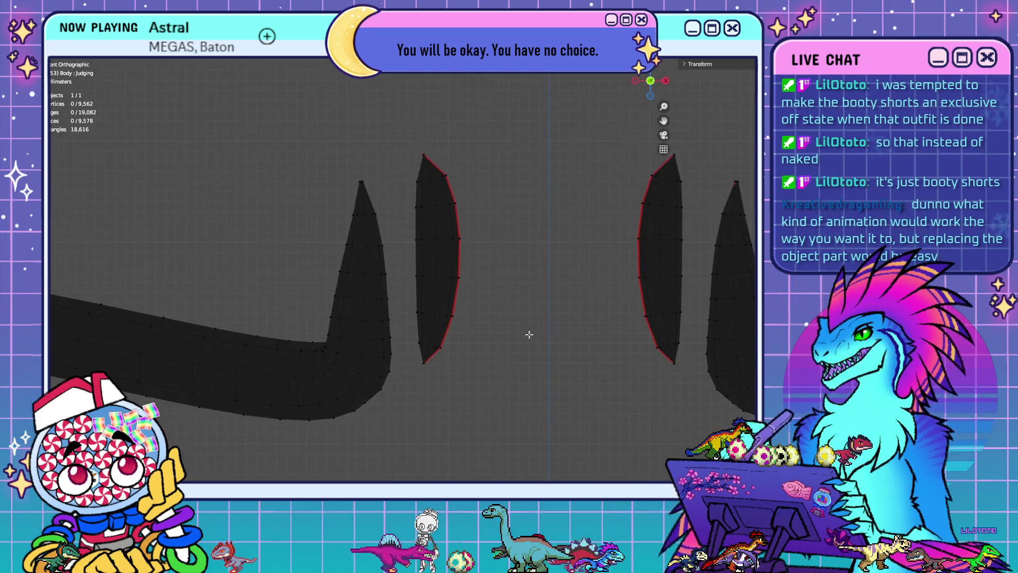
{"action": "scroll", "coordinate": [529, 334], "scroll_direction": "down", "scroll_amount": 10}
{"action": "scroll", "coordinate": [616, 320], "scroll_direction": "down", "scroll_amount": 6}
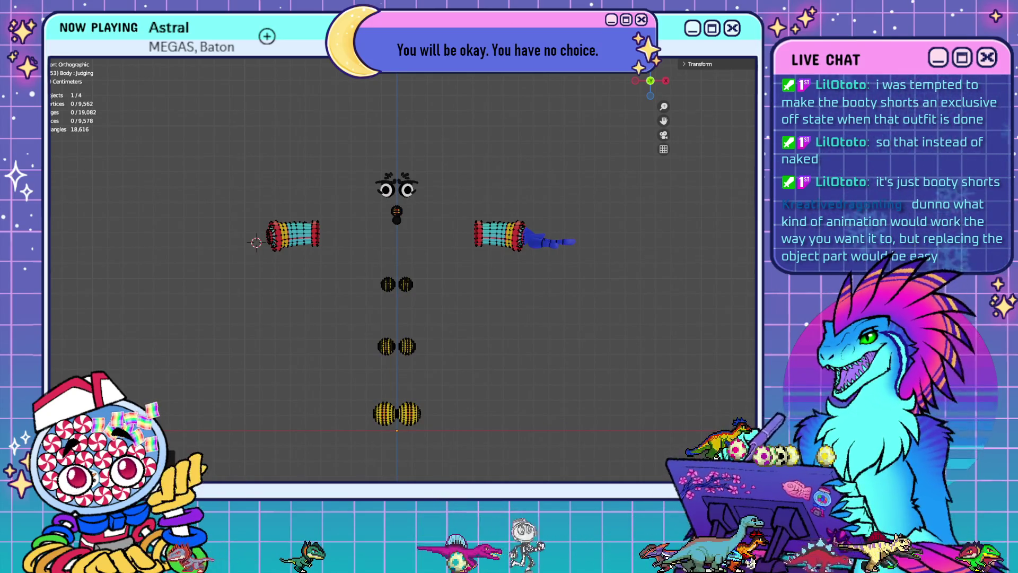
Reveal the hidden red hand and body meshes, then deselect all vertices
{"action": "key", "text": "ctrl+v"}
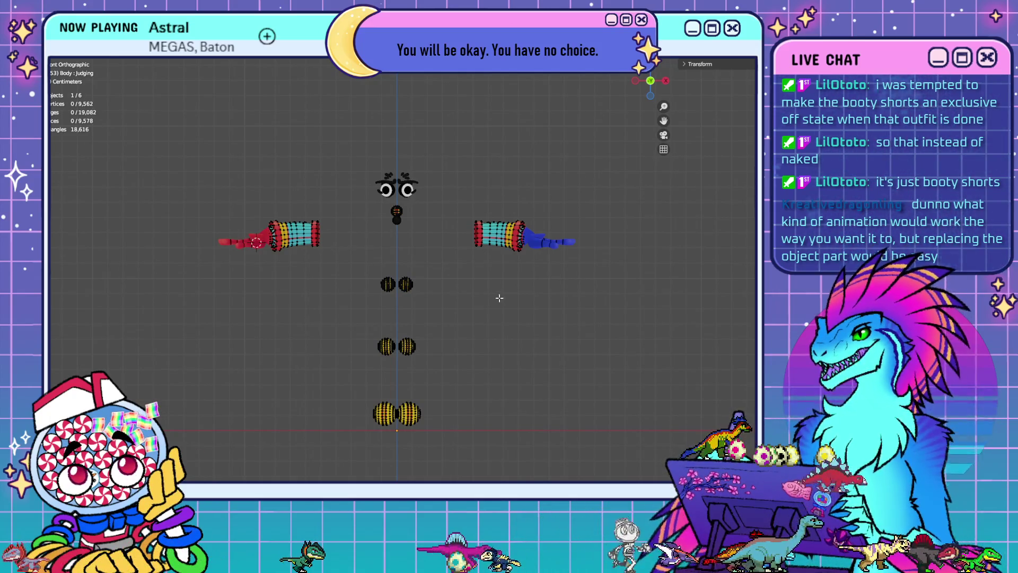
{"action": "key", "text": "alt+h"}
{"action": "key", "text": "alt+a"}
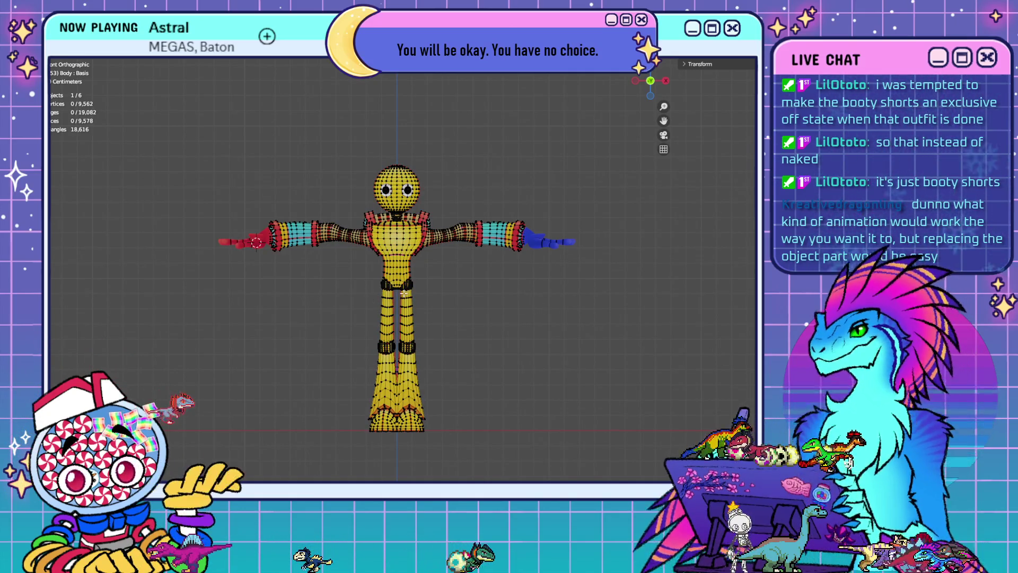
{"action": "scroll", "coordinate": [339, 388], "scroll_direction": "up", "scroll_amount": 3}
{"action": "middle_click_drag", "start_coordinate": [539, 273], "coordinate": [493, 314], "text": "shift"}
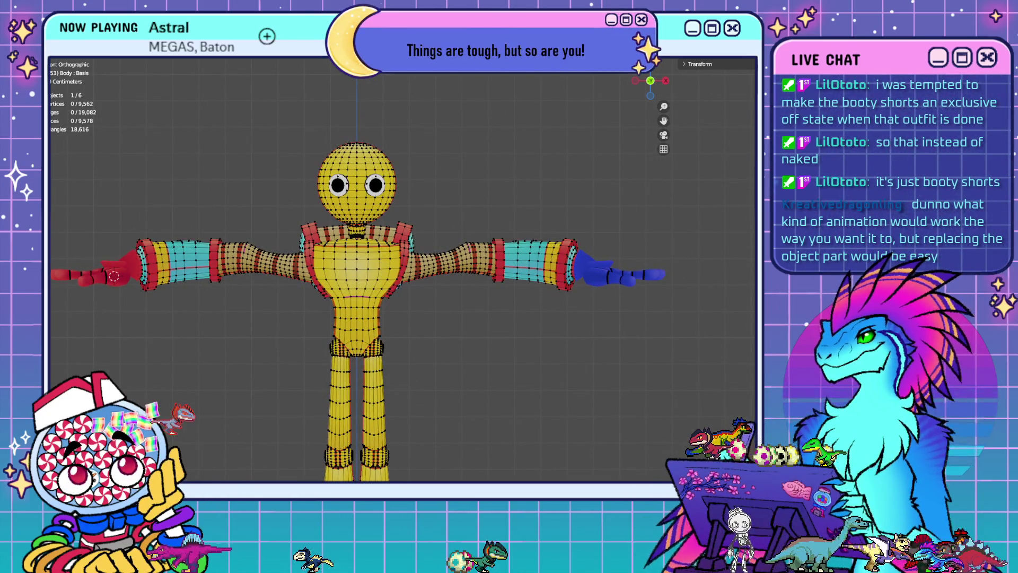
{"action": "key", "text": "Delete"}
{"action": "key", "text": "ctrl+z"}
Select the linked head sphere from a neck vertex and hide it
{"action": "scroll", "coordinate": [347, 243], "scroll_direction": "up", "scroll_amount": 5}
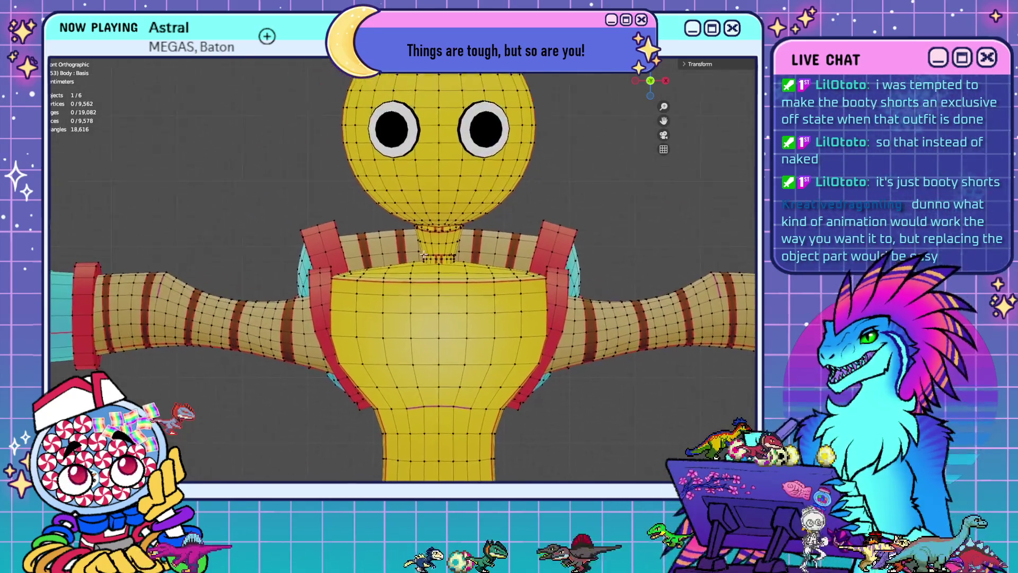
{"action": "left_click", "coordinate": [459, 261]}
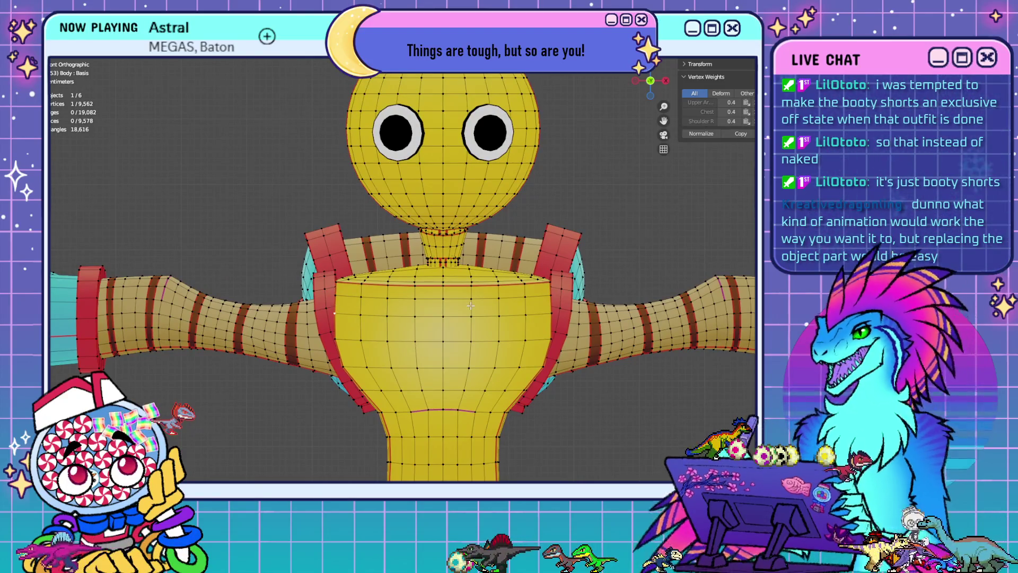
{"action": "scroll", "coordinate": [443, 283], "scroll_direction": "down", "scroll_amount": 2}
{"action": "key", "text": "l"}
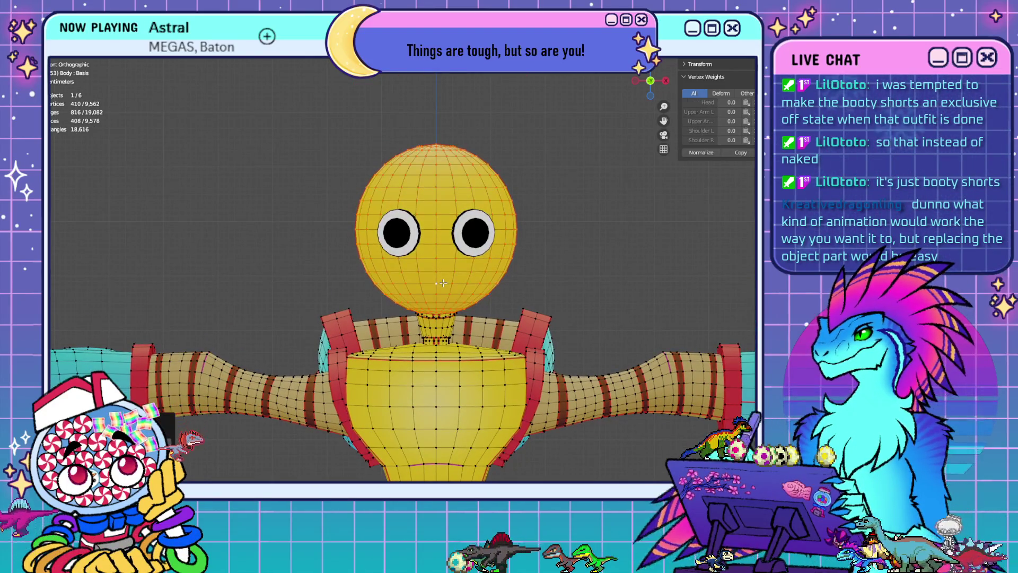
{"action": "key", "text": "h"}
Hide the eye objects and frame the eyelids, lashes and brows
{"action": "scroll", "coordinate": [459, 279], "scroll_direction": "up", "scroll_amount": 5}
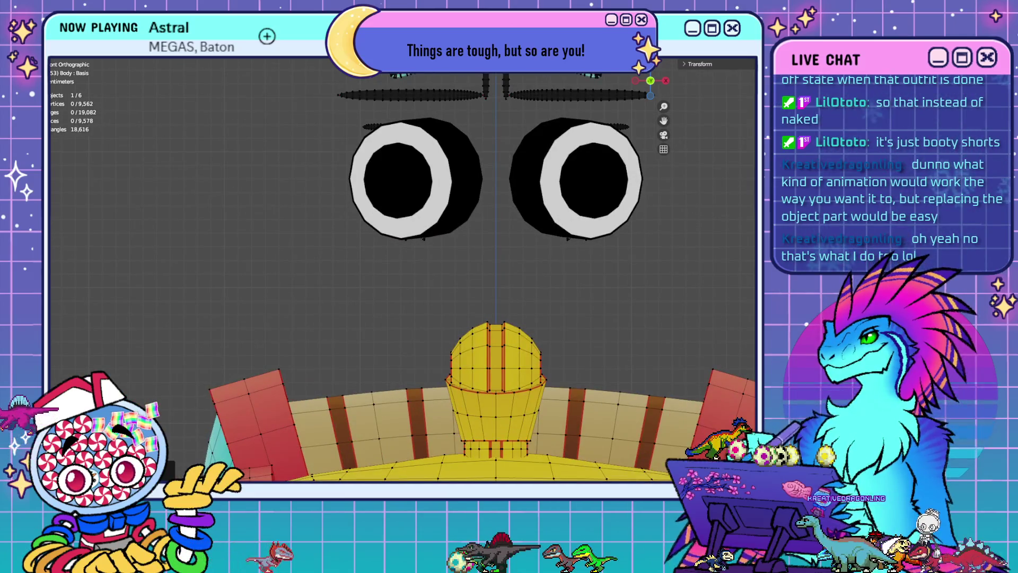
{"action": "key", "text": "l"}
{"action": "key", "text": "h"}
{"action": "middle_click_drag", "start_coordinate": [537, 169], "coordinate": [452, 265], "text": "shift"}
{"action": "scroll", "coordinate": [452, 265], "scroll_direction": "up", "scroll_amount": 3}
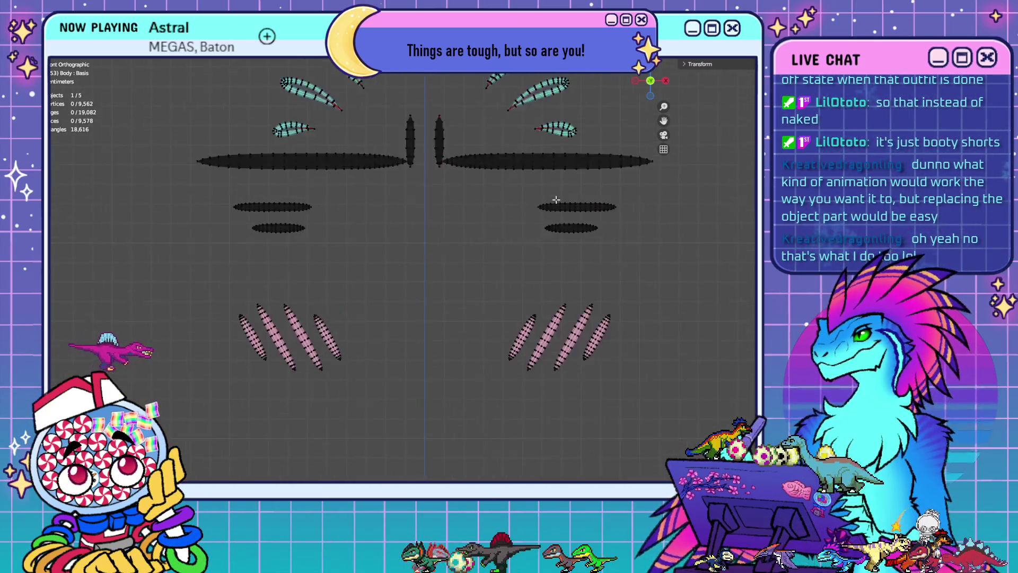
{"action": "middle_click_drag", "start_coordinate": [473, 228], "coordinate": [470, 244], "text": "shift"}
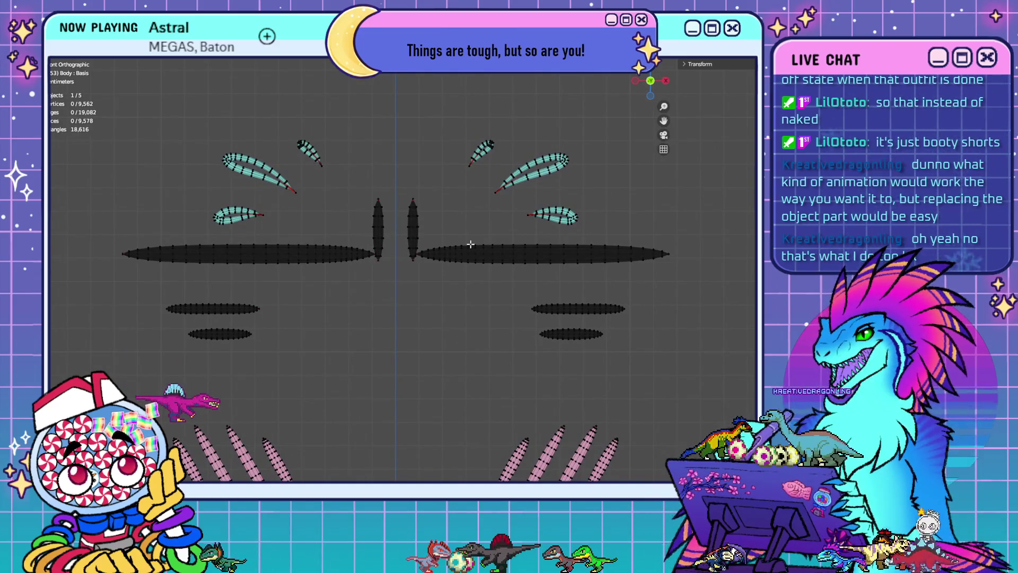
{"action": "scroll", "coordinate": [458, 253], "scroll_direction": "up", "scroll_amount": 2}
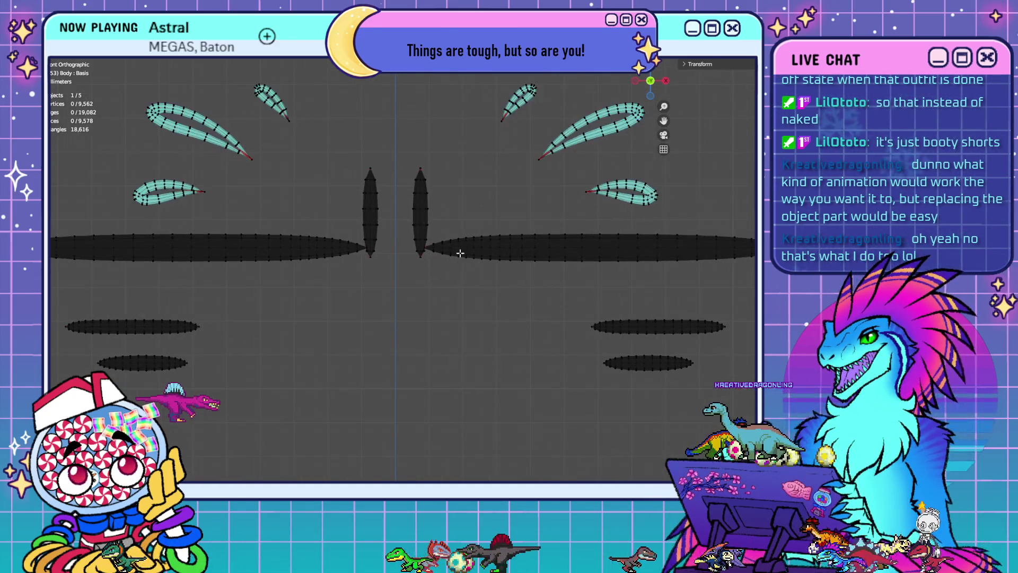
{"action": "scroll", "coordinate": [549, 262], "scroll_direction": "down", "scroll_amount": 1}
{"action": "scroll", "coordinate": [557, 291], "scroll_direction": "down", "scroll_amount": 3, "text": "shift"}
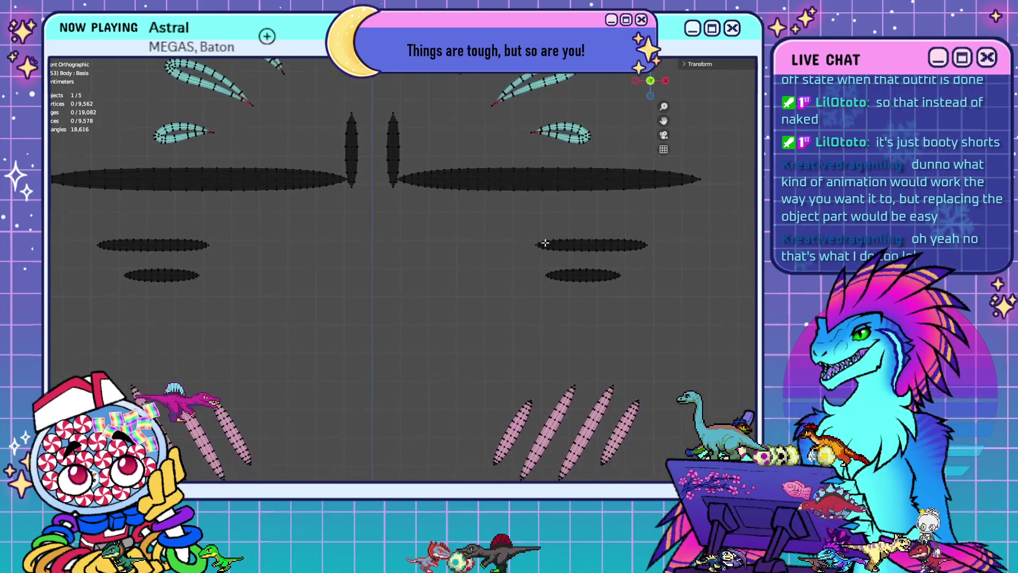
Switch to the Judging expression and merge the first two brow-tip vertex clusters at center
{"action": "middle_click_drag", "start_coordinate": [595, 232], "coordinate": [635, 225], "text": "shift"}
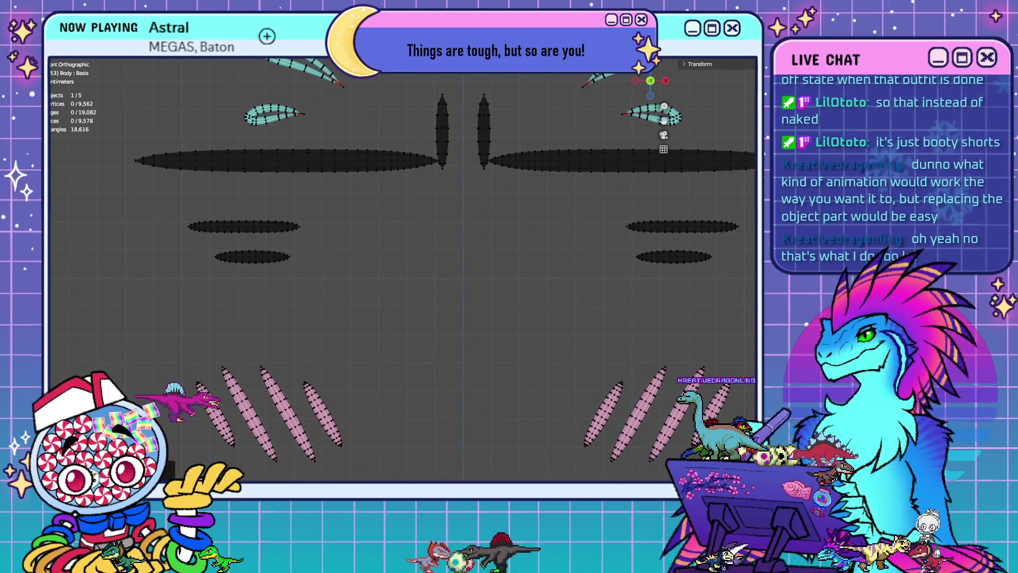
{"action": "left_click", "coordinate": [848, 239]}
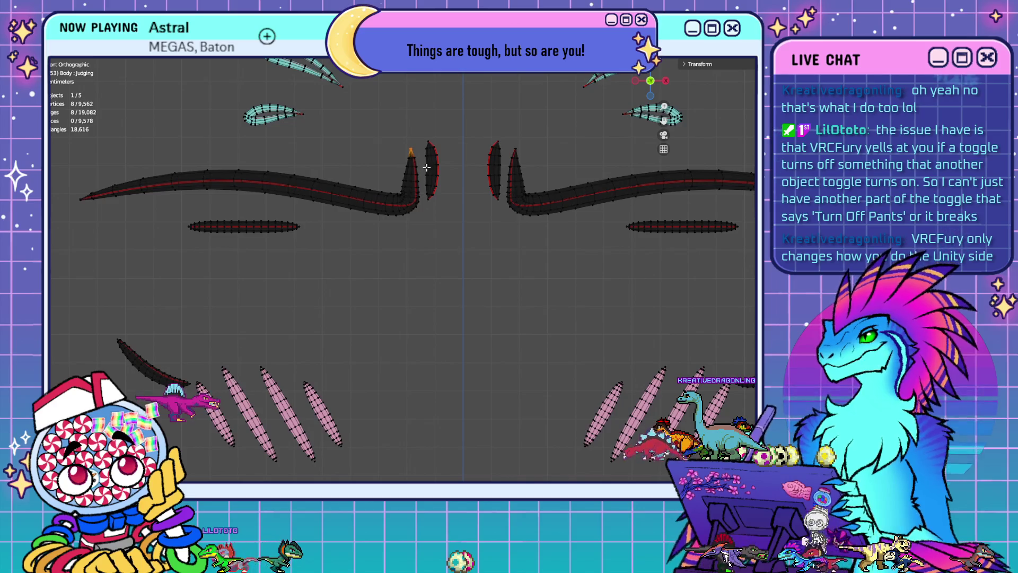
{"action": "key", "text": "m"}
{"action": "left_click", "coordinate": [521, 140]}
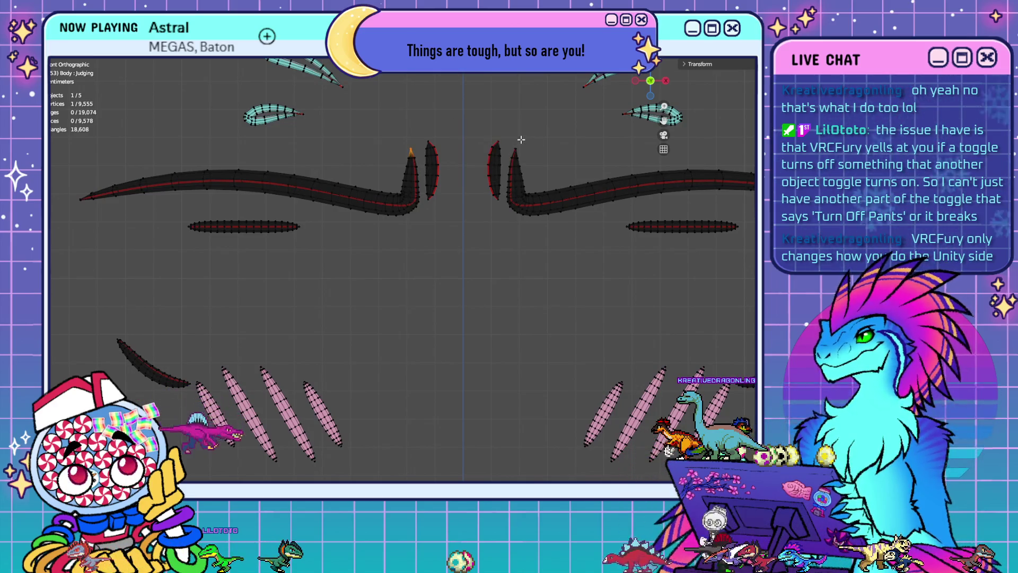
{"action": "left_click_drag", "start_coordinate": [505, 139], "coordinate": [525, 160]}
{"action": "key", "text": "m"}
{"action": "left_click", "coordinate": [517, 146]}
Merge the eight-vertex clusters at the left and right brow tips into single centre vertices
{"action": "left_click_drag", "start_coordinate": [97, 175], "coordinate": [84, 210]}
{"action": "key", "text": "m"}
{"action": "left_click", "coordinate": [154, 249]}
{"action": "scroll", "coordinate": [318, 259], "scroll_direction": "down", "scroll_amount": 5, "text": "ctrl"}
{"action": "left_click_drag", "start_coordinate": [533, 181], "coordinate": [571, 216]}
{"action": "key", "text": "m"}
{"action": "left_click", "coordinate": [598, 237]}
{"action": "middle_click_drag", "start_coordinate": [350, 302], "coordinate": [520, 305], "text": "shift"}
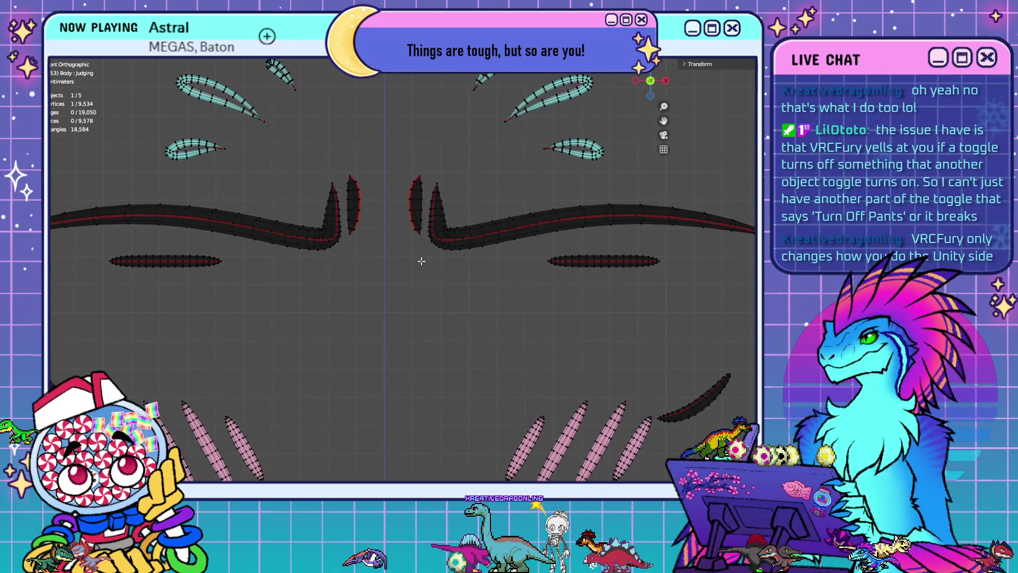
{"action": "scroll", "coordinate": [456, 240], "scroll_direction": "up", "scroll_amount": 4}
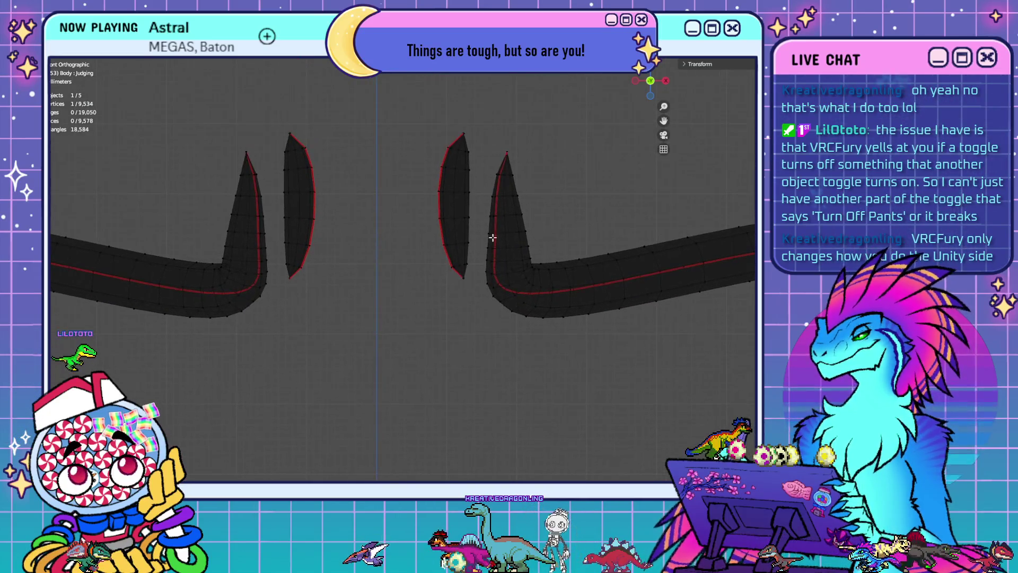
Select the left brow tip's edge rings down to its base, plus the right brow-base rings
{"action": "left_click", "coordinate": [504, 166]}
{"action": "left_click", "coordinate": [504, 166], "text": "alt"}
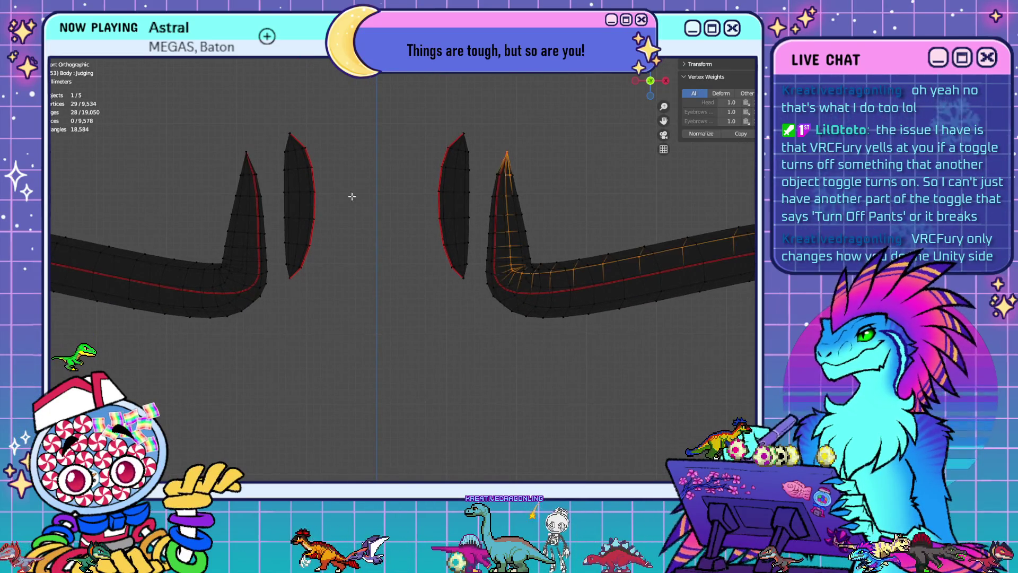
{"action": "left_click", "coordinate": [251, 174]}
{"action": "key", "text": "ctrl+KP_Add"}
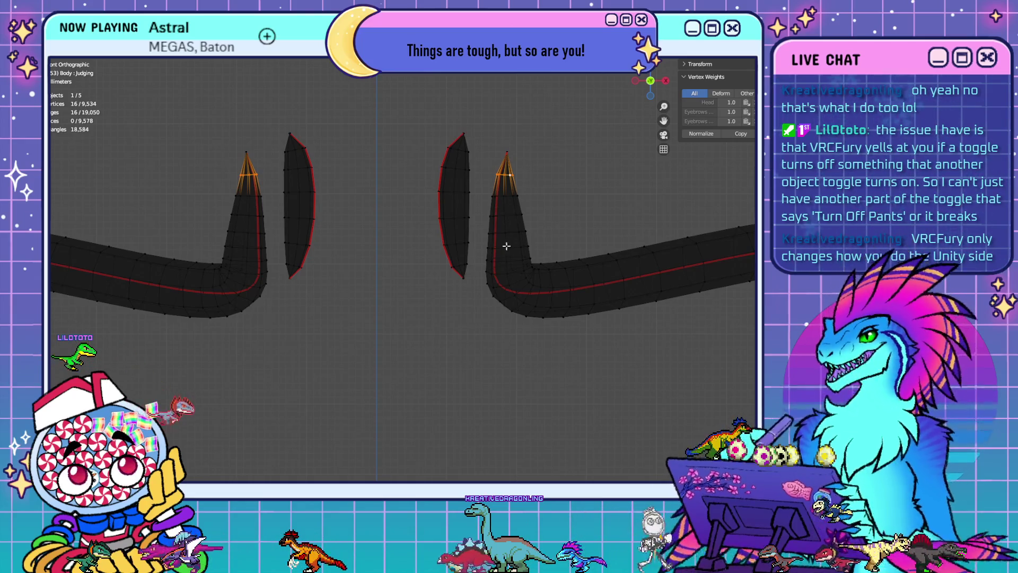
{"action": "left_click", "coordinate": [247, 213], "text": "alt+shift"}
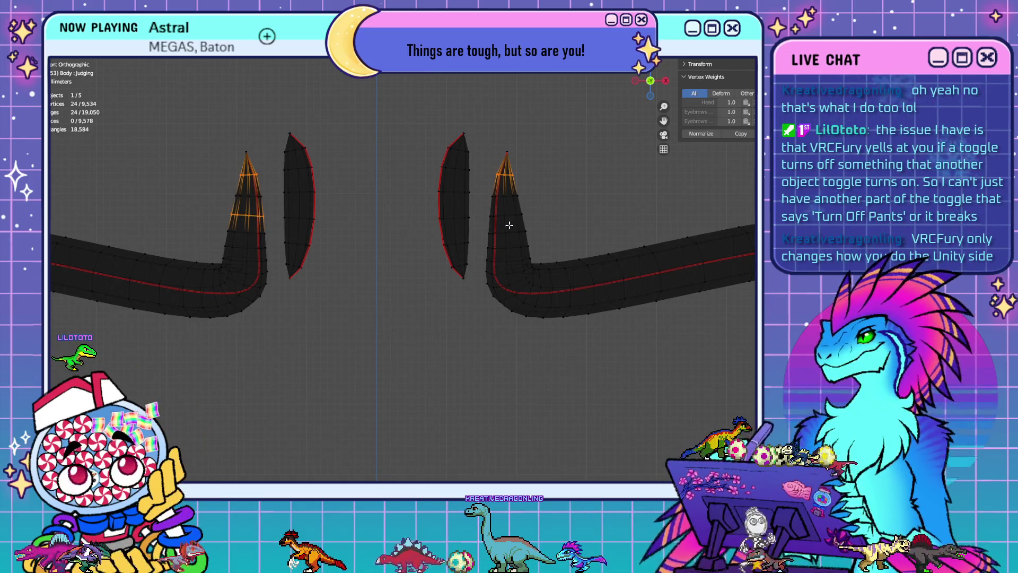
{"action": "left_click", "coordinate": [253, 255], "text": "alt+shift"}
{"action": "left_click", "coordinate": [254, 272], "text": "alt+shift"}
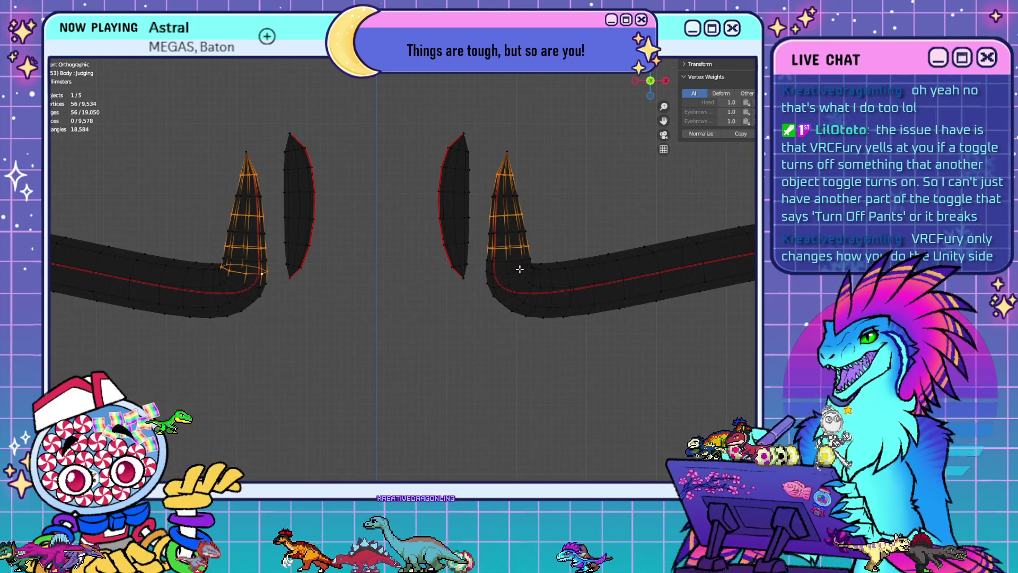
{"action": "key", "text": "ctrl+z"}
{"action": "left_click", "coordinate": [529, 273], "text": "alt+shift"}
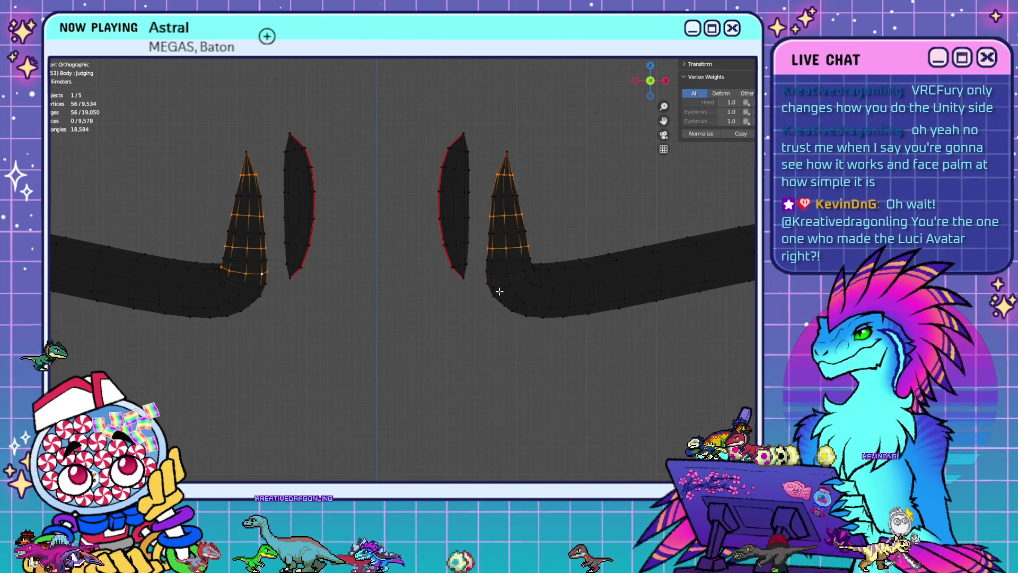
{"action": "left_click", "coordinate": [502, 274], "text": "alt+shift"}
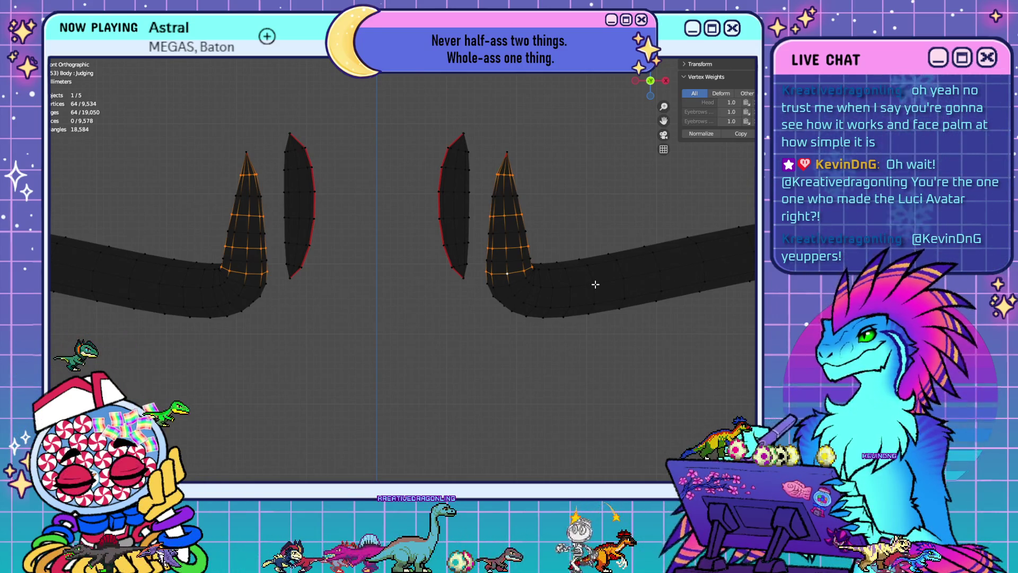
{"action": "scroll", "coordinate": [618, 256], "scroll_direction": "down", "scroll_amount": 3}
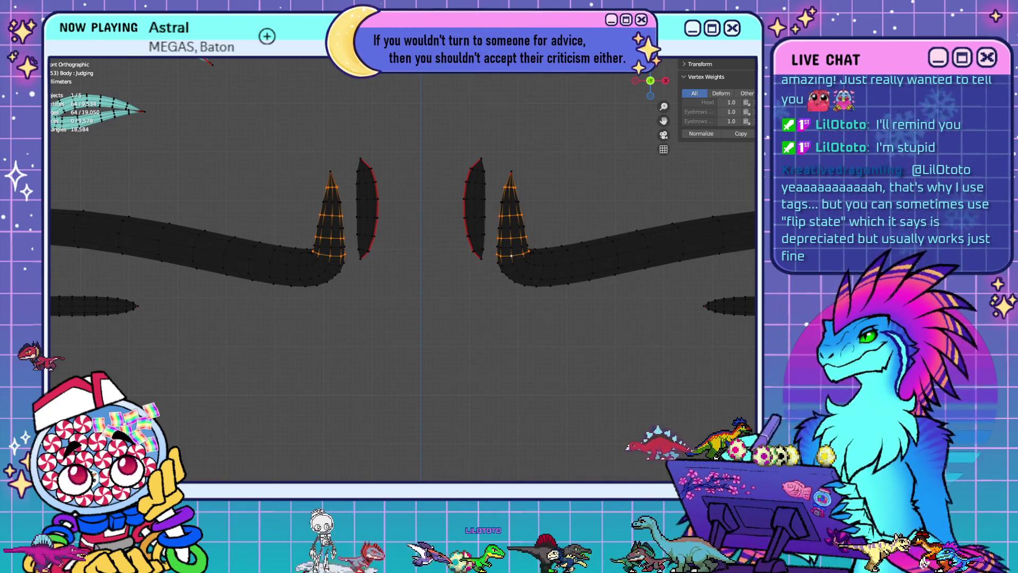
Add the last left brow-base ring and dissolve the selected brow-tip edges, reaching 9,422 vertices
{"action": "mouse_move", "coordinate": [475, 296]}
{"action": "middle_mouse_down", "text": "shift"}
{"action": "mouse_move", "coordinate": [514, 325]}
{"action": "mouse_move", "coordinate": [514, 306]}
{"action": "middle_mouse_up", "text": "shift"}
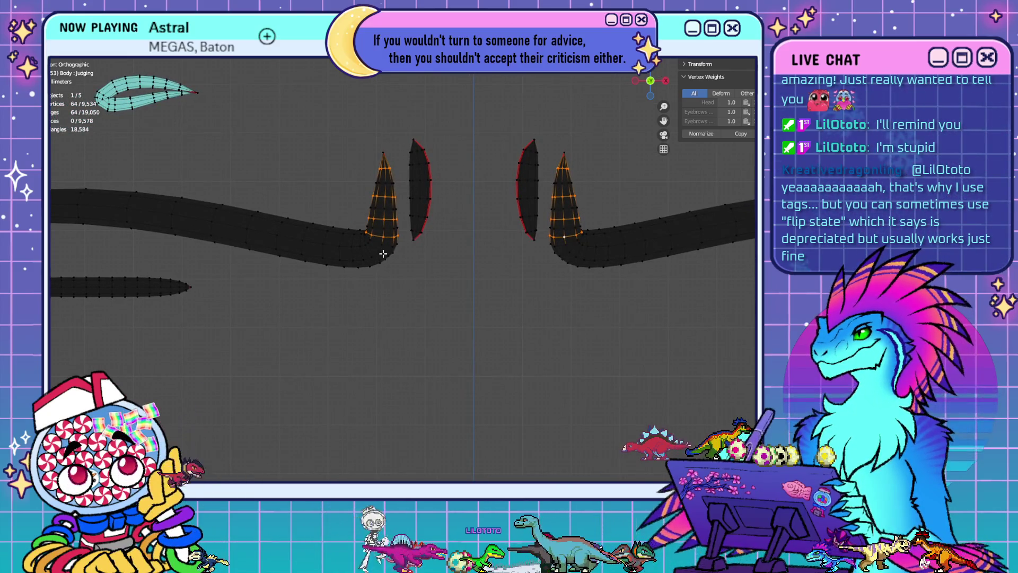
{"action": "left_click", "coordinate": [362, 250], "text": "alt+shift"}
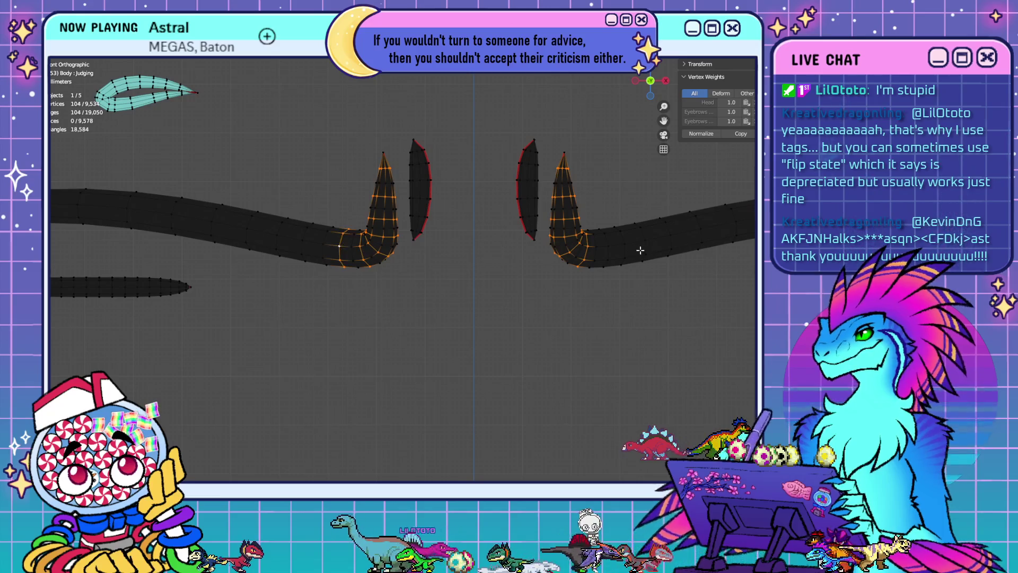
{"action": "key", "text": "Home"}
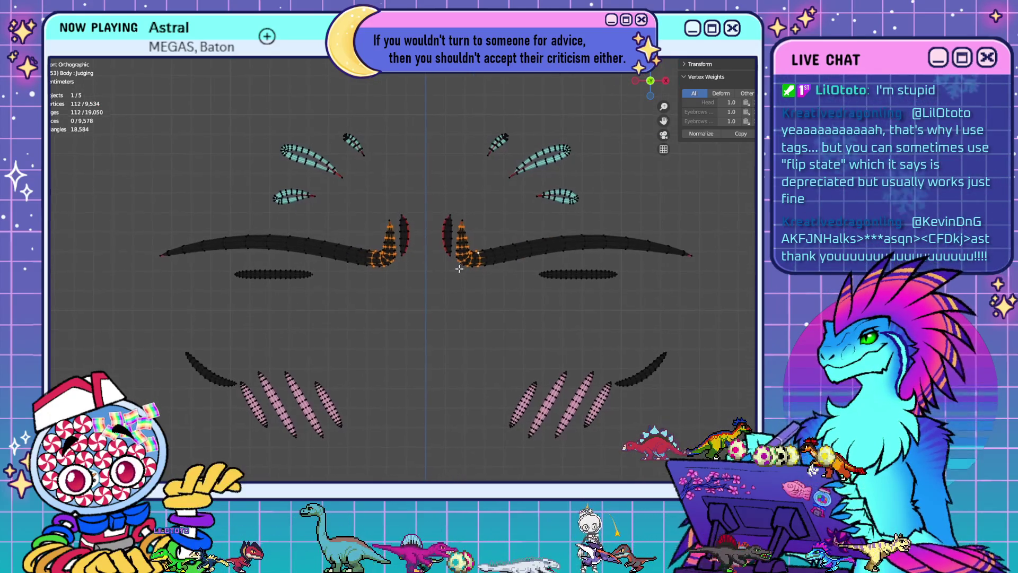
{"action": "scroll", "coordinate": [514, 289], "scroll_direction": "up", "scroll_amount": 4}
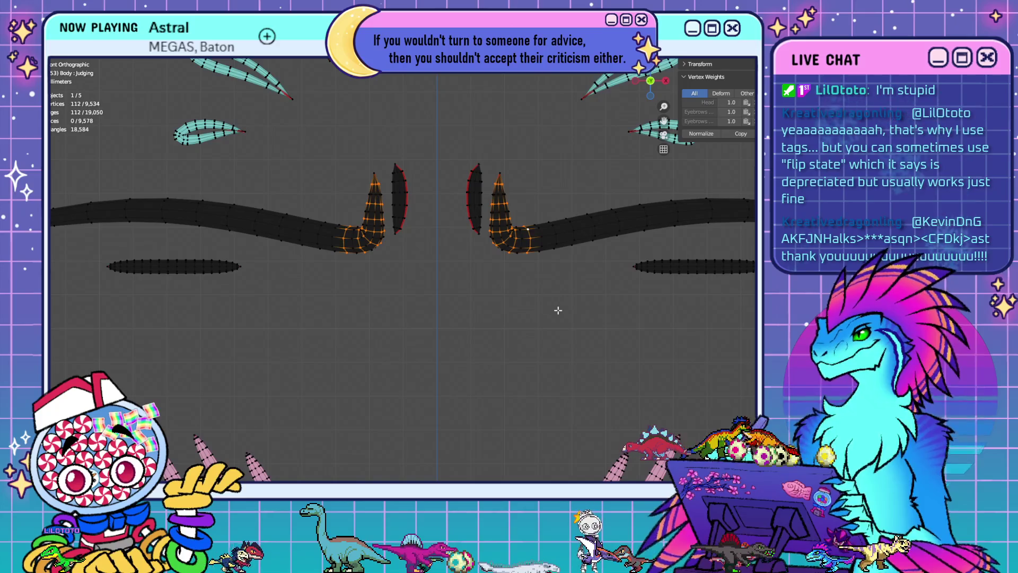
{"action": "middle_click_drag", "start_coordinate": [574, 336], "coordinate": [539, 334], "text": "shift"}
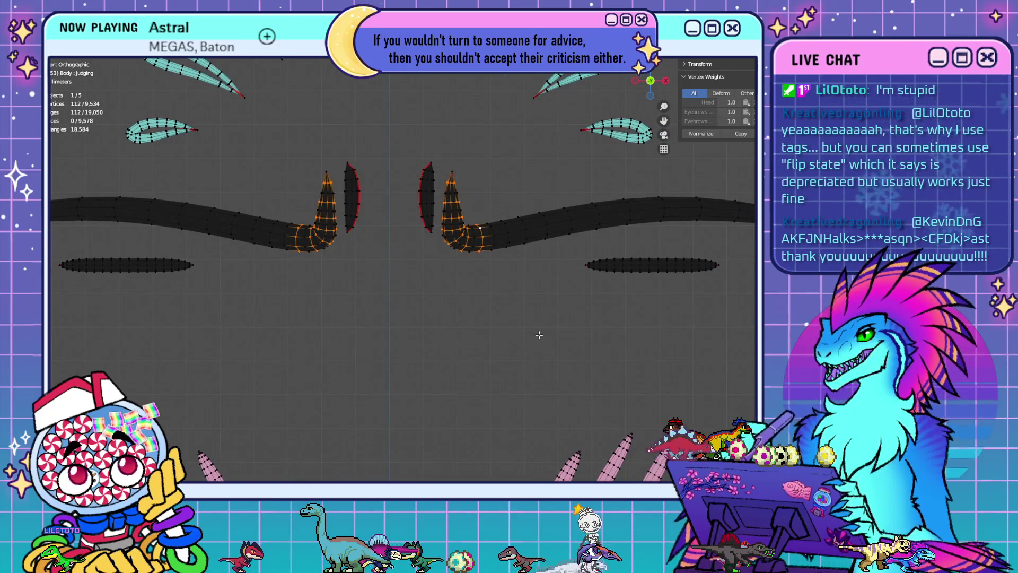
{"action": "scroll", "coordinate": [508, 326], "scroll_direction": "down", "scroll_amount": 1}
{"action": "middle_click_drag", "start_coordinate": [472, 297], "coordinate": [500, 298], "text": "shift"}
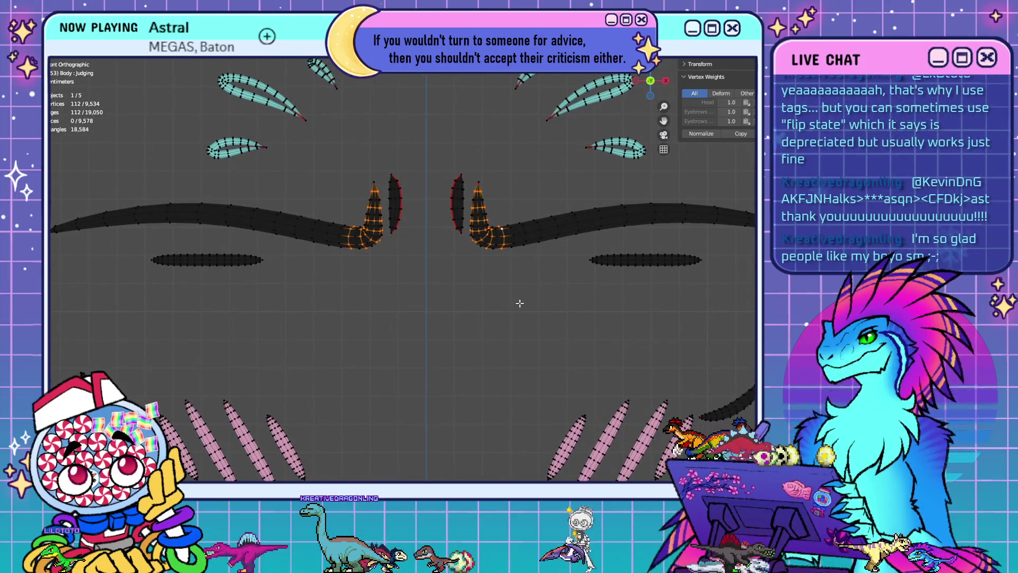
{"action": "key", "text": "x"}
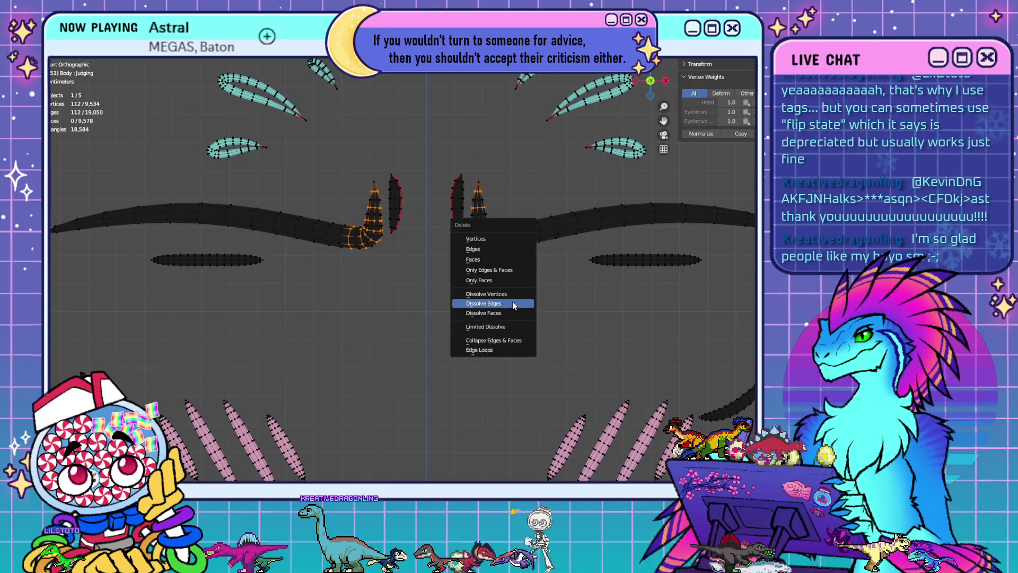
{"action": "left_click", "coordinate": [512, 303]}
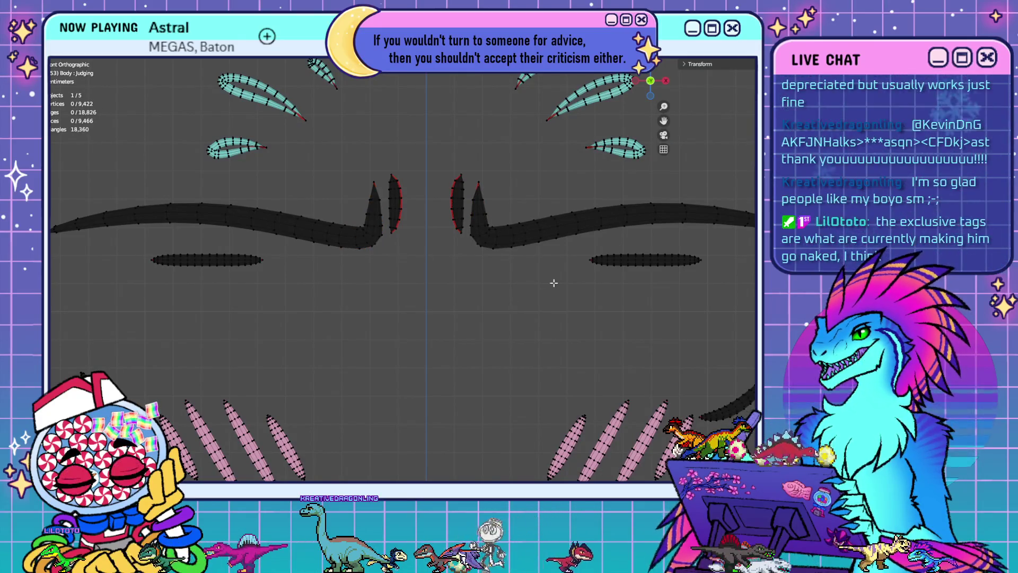
{"action": "middle_click_drag", "start_coordinate": [576, 217], "coordinate": [557, 250], "text": "shift"}
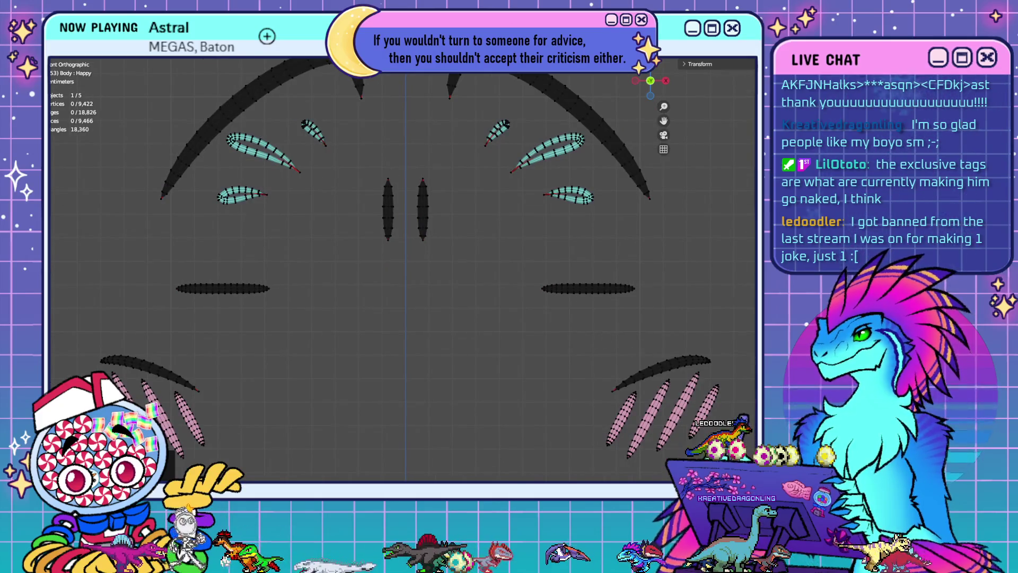
Step the shape keys through Happy, Raised and Angry to Furious, checking the brows in front view
{"action": "middle_click_drag", "start_coordinate": [528, 311], "coordinate": [504, 289]}
{"action": "key", "text": "KP_1"}
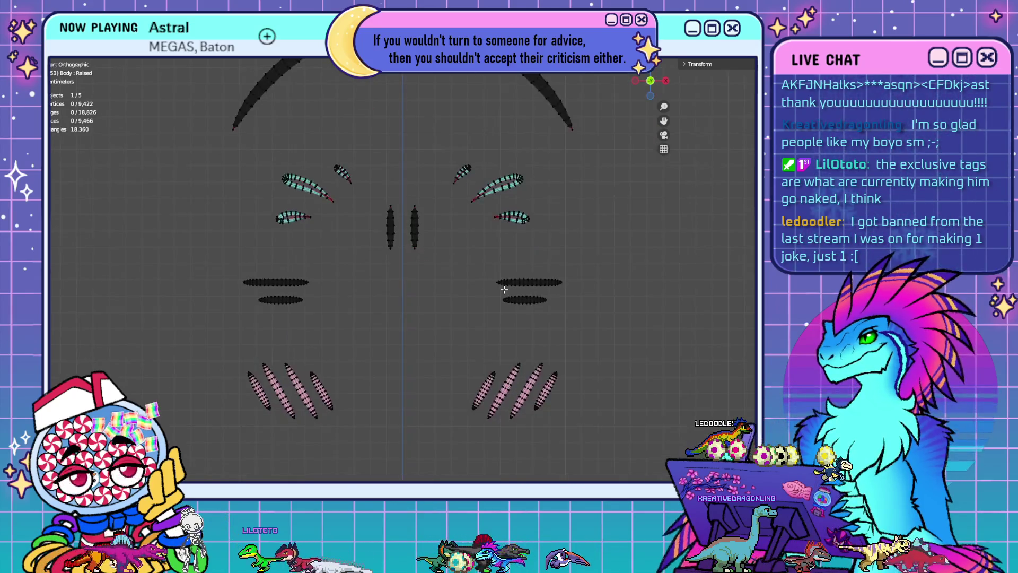
{"action": "middle_click_drag", "start_coordinate": [508, 241], "coordinate": [513, 303], "text": "shift"}
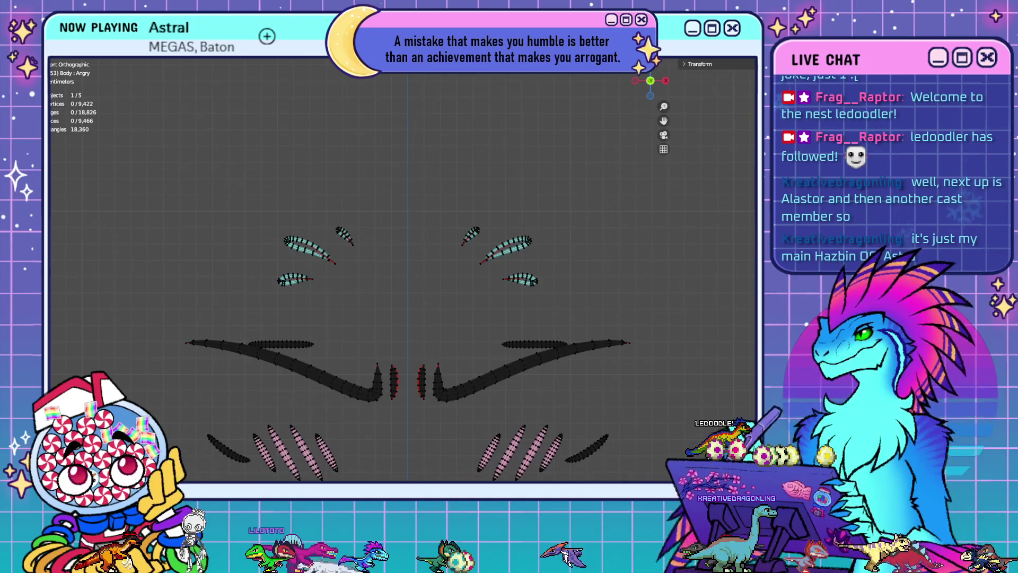
{"action": "mouse_move", "coordinate": [561, 423]}
{"action": "middle_mouse_down", "text": "shift"}
{"action": "mouse_move", "coordinate": [586, 316]}
{"action": "mouse_move", "coordinate": [601, 299]}
{"action": "middle_mouse_up", "text": "shift"}
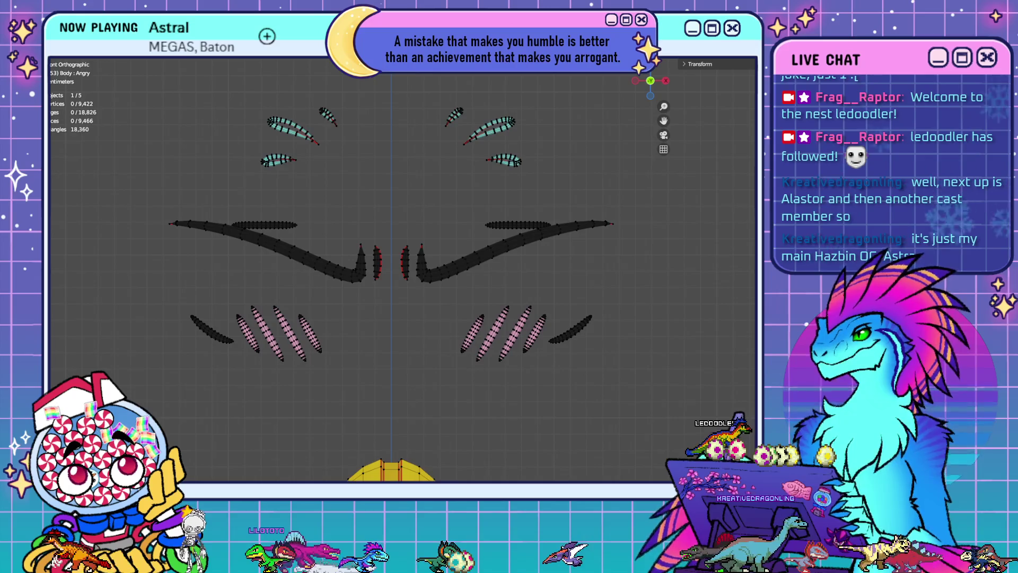
{"action": "key", "text": "Down"}
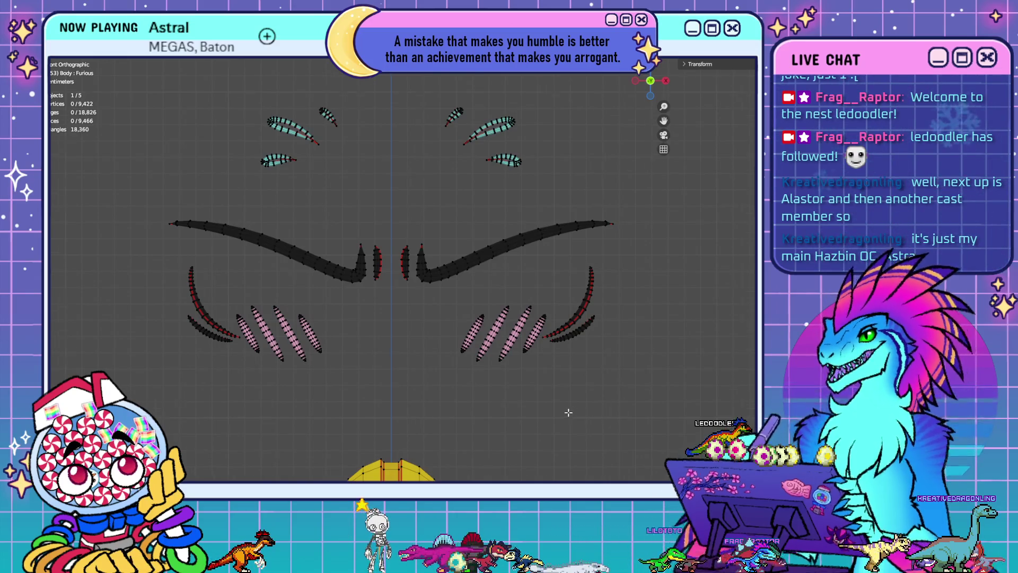
{"action": "scroll", "coordinate": [552, 408], "scroll_direction": "up", "scroll_amount": 2}
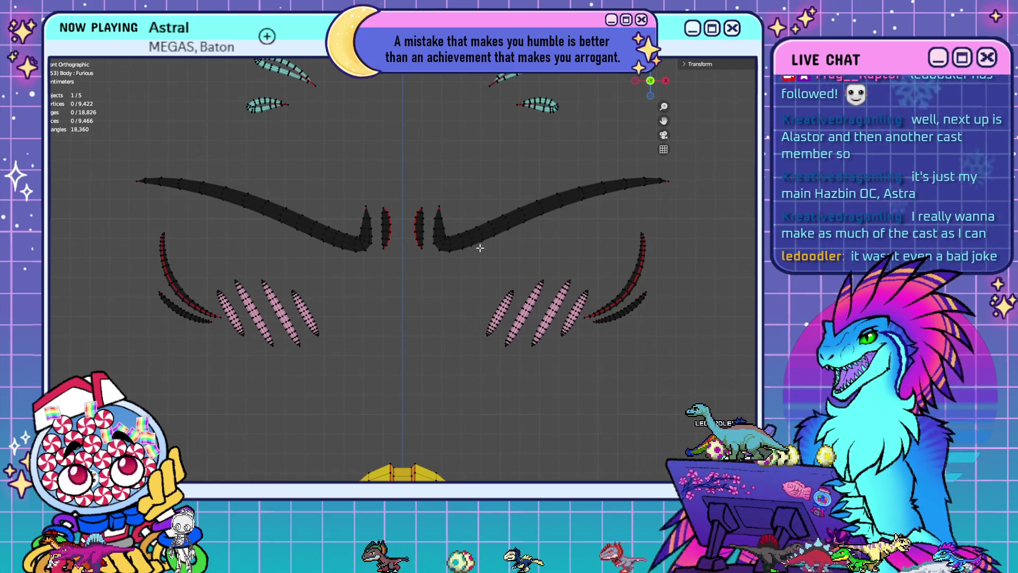
{"action": "mouse_move", "coordinate": [495, 327]}
{"action": "middle_mouse_down"}
{"action": "mouse_move", "coordinate": [631, 301]}
{"action": "mouse_move", "coordinate": [604, 259]}
{"action": "mouse_move", "coordinate": [577, 265]}
{"action": "middle_mouse_up"}
Orbit and zoom closely around the curved cheek spike, then return to front view
{"action": "scroll", "coordinate": [599, 257], "scroll_direction": "up", "scroll_amount": 4}
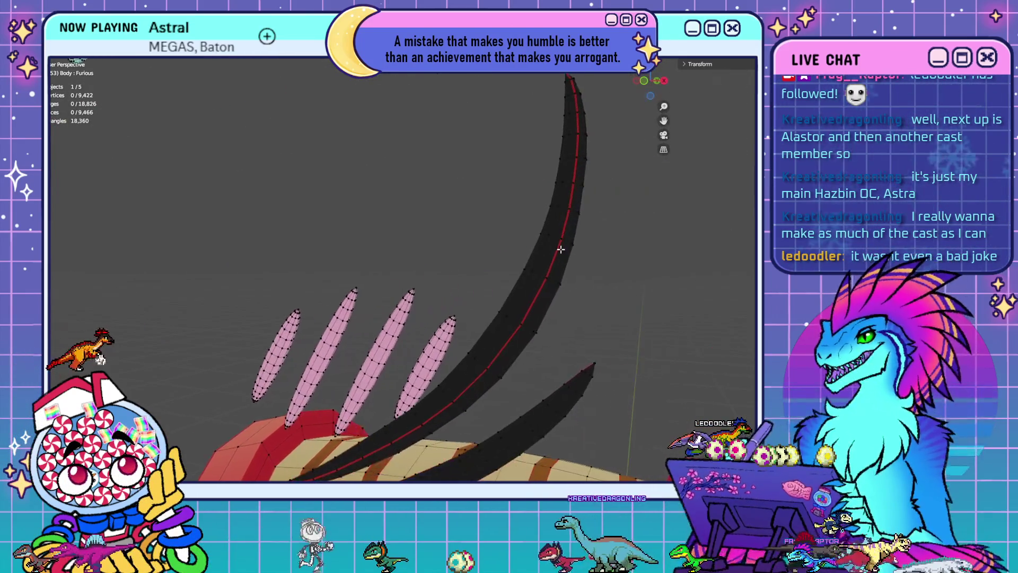
{"action": "scroll", "coordinate": [559, 284], "scroll_direction": "down", "scroll_amount": 3}
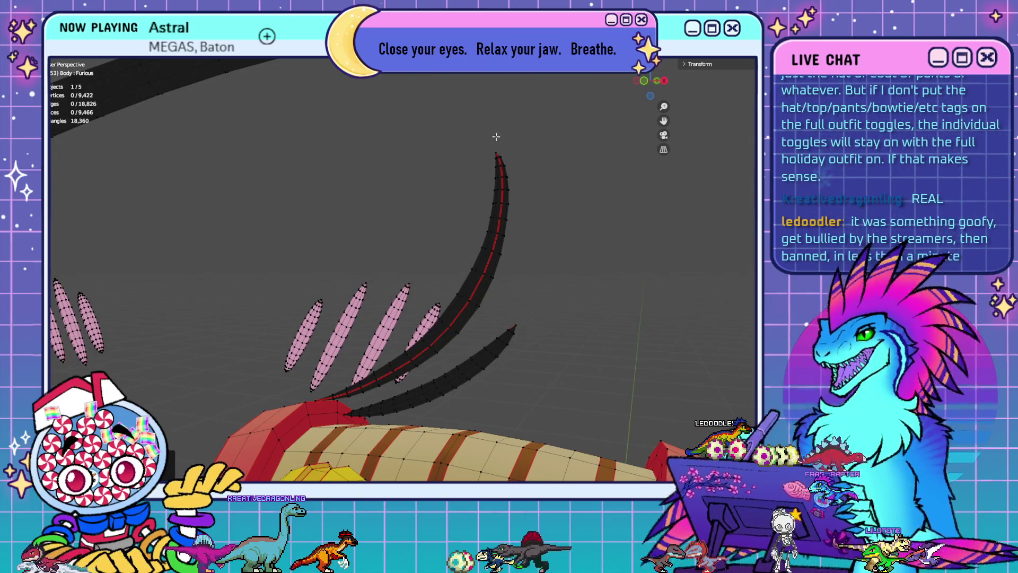
{"action": "middle_click_drag", "start_coordinate": [527, 173], "coordinate": [520, 175]}
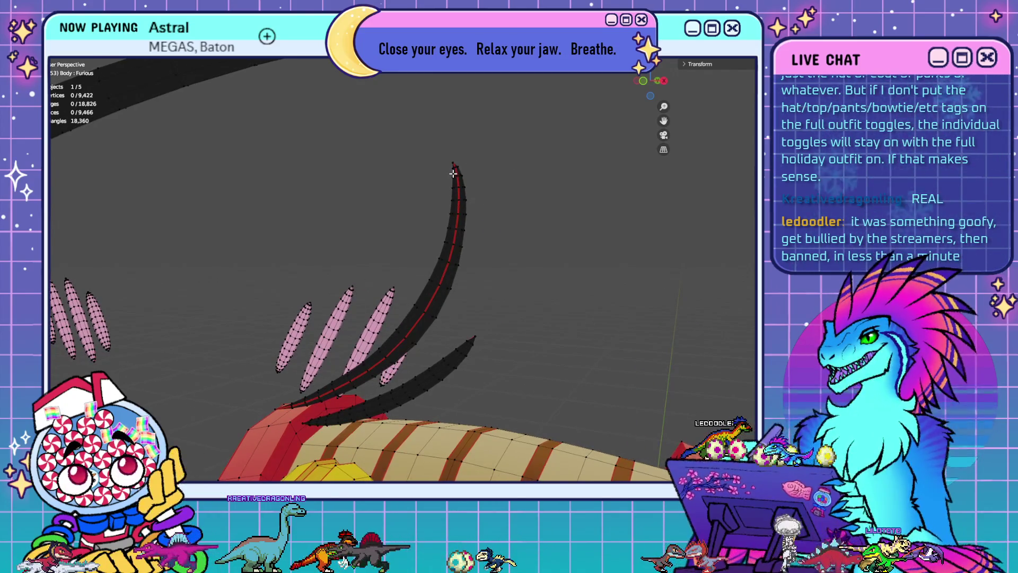
{"action": "mouse_move", "coordinate": [477, 200]}
{"action": "middle_mouse_down"}
{"action": "mouse_move", "coordinate": [486, 177]}
{"action": "mouse_move", "coordinate": [567, 273]}
{"action": "mouse_move", "coordinate": [519, 243]}
{"action": "middle_mouse_up"}
{"action": "key", "text": "KP_1"}
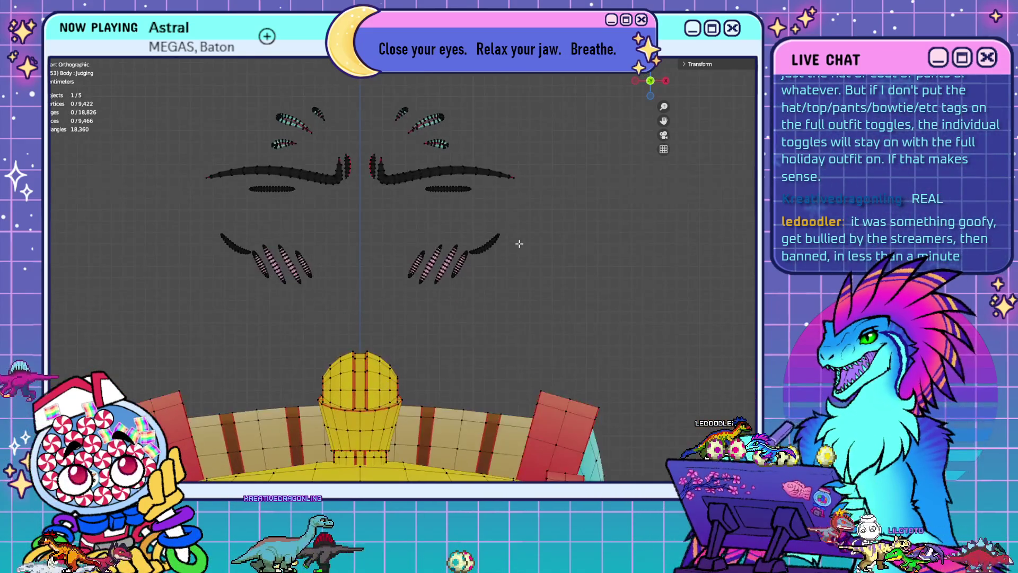
{"action": "scroll", "coordinate": [530, 249], "scroll_direction": "up", "scroll_amount": 4}
{"action": "middle_click_drag", "start_coordinate": [565, 294], "coordinate": [552, 309], "text": "shift"}
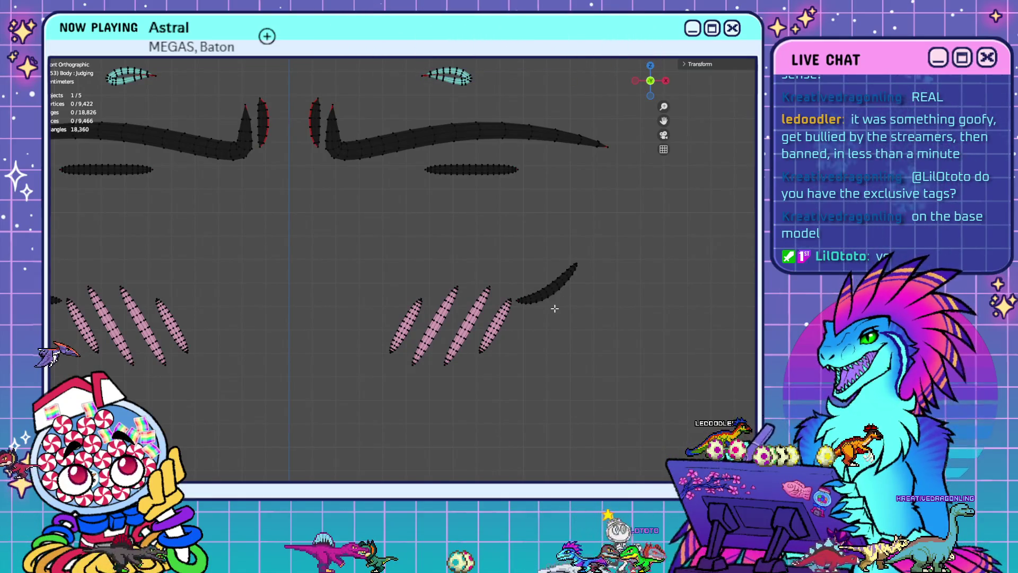
{"action": "mouse_move", "coordinate": [556, 310]}
{"action": "middle_mouse_down", "text": "shift"}
{"action": "mouse_move", "coordinate": [629, 310]}
{"action": "mouse_move", "coordinate": [666, 379]}
{"action": "middle_mouse_up", "text": "shift"}
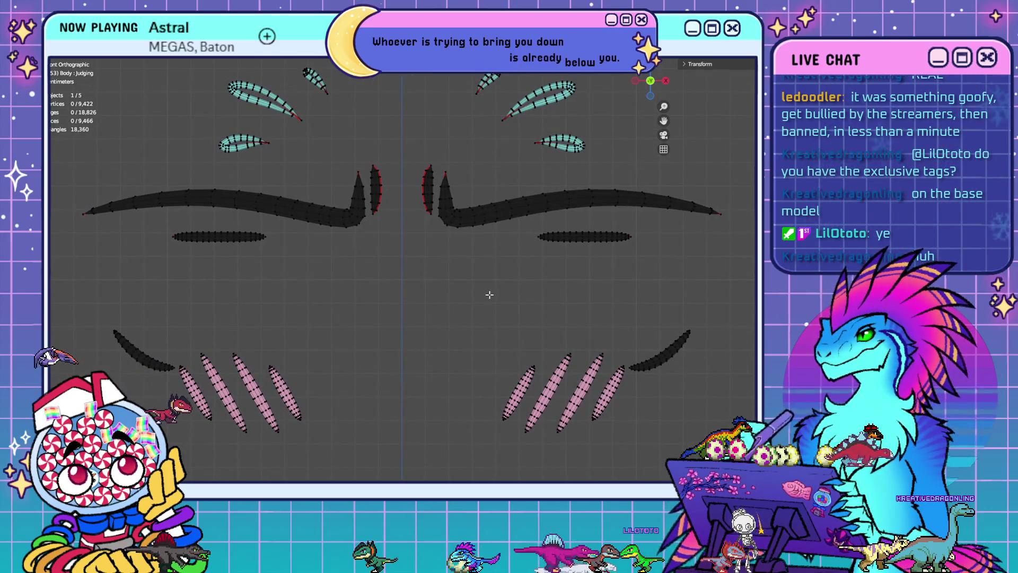
{"action": "mouse_move", "coordinate": [438, 309]}
{"action": "middle_mouse_down", "text": "shift"}
{"action": "mouse_move", "coordinate": [486, 294]}
{"action": "mouse_move", "coordinate": [474, 258]}
{"action": "middle_mouse_up", "text": "shift"}
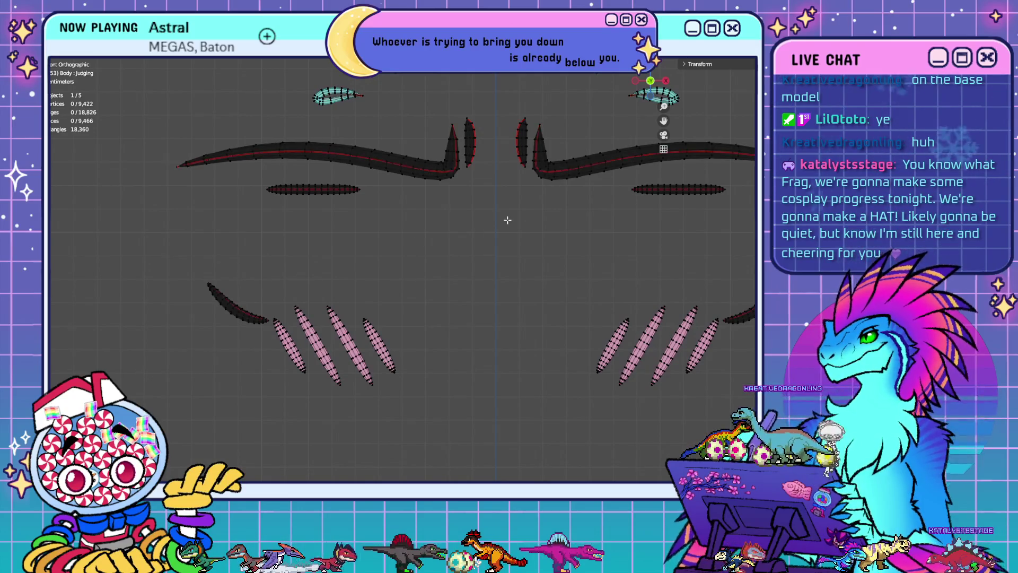
Merge the eyebrow's pointed tip and the mesh's opposite tapered end into single centre vertices
{"action": "scroll", "coordinate": [295, 211], "scroll_direction": "up", "scroll_amount": 3}
{"action": "scroll", "coordinate": [447, 320], "scroll_direction": "up", "scroll_amount": 3}
{"action": "scroll", "coordinate": [468, 296], "scroll_direction": "up", "scroll_amount": 3}
{"action": "scroll", "coordinate": [443, 323], "scroll_direction": "up", "scroll_amount": 2}
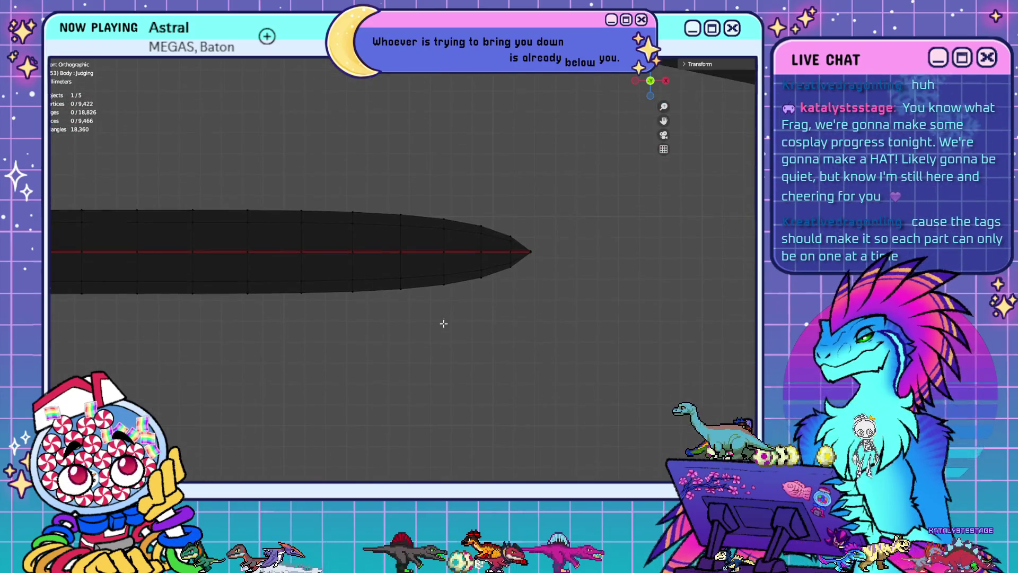
{"action": "left_click_drag", "start_coordinate": [555, 282], "coordinate": [501, 226]}
{"action": "key", "text": "m"}
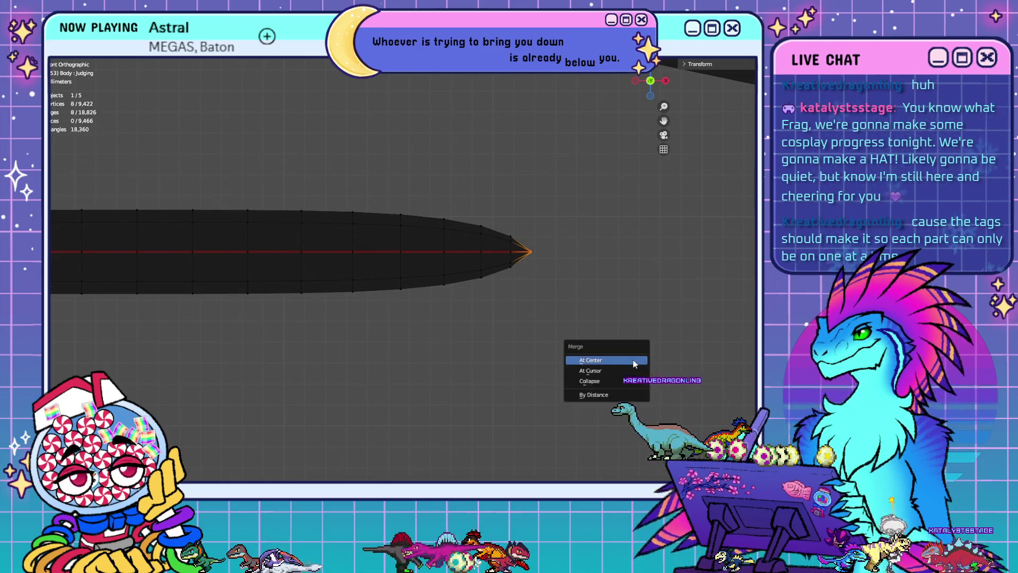
{"action": "left_click", "coordinate": [634, 364]}
{"action": "middle_click_drag", "start_coordinate": [316, 312], "coordinate": [711, 325], "text": "shift"}
{"action": "middle_click_drag", "start_coordinate": [74, 239], "coordinate": [179, 243], "text": "shift"}
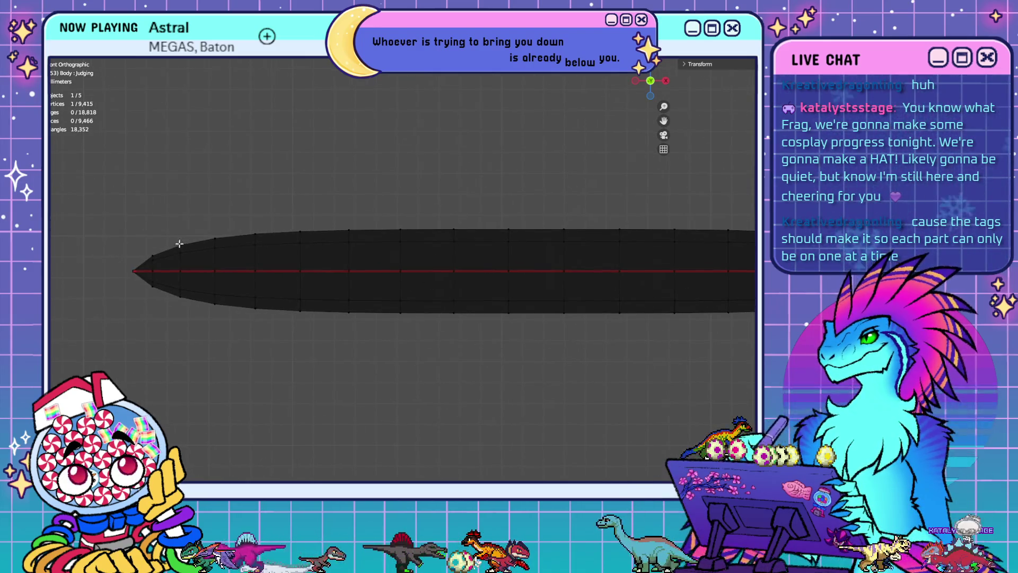
{"action": "left_click_drag", "start_coordinate": [116, 242], "coordinate": [150, 298]}
{"action": "key", "text": "m"}
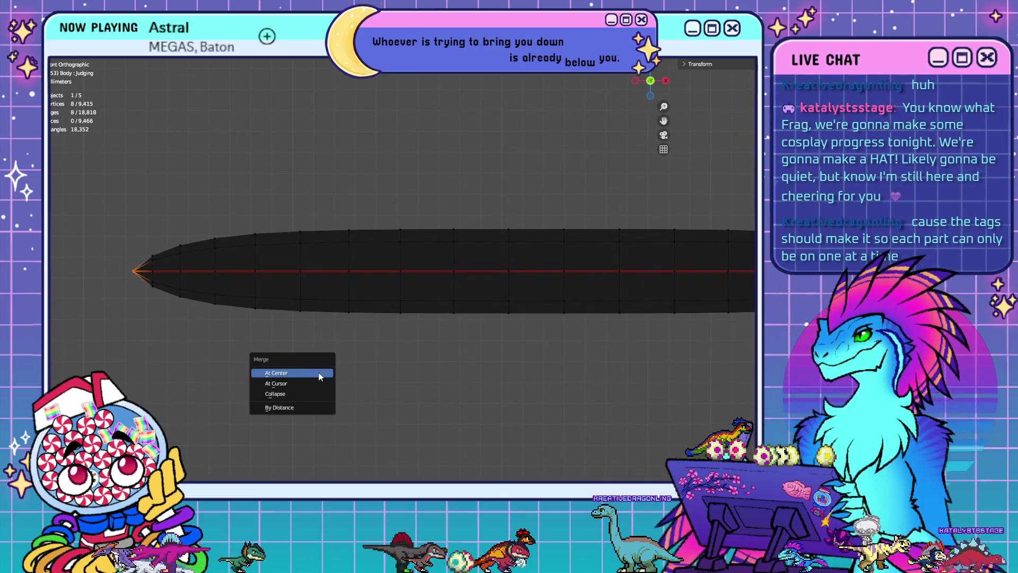
{"action": "left_click", "coordinate": [318, 373]}
Collapse the vertex rings at the next mesh tip and the right tip into single points
{"action": "scroll", "coordinate": [322, 368], "scroll_direction": "down", "scroll_amount": 5}
{"action": "mouse_move", "coordinate": [606, 302]}
{"action": "middle_mouse_down", "text": "shift"}
{"action": "mouse_move", "coordinate": [199, 263]}
{"action": "mouse_move", "coordinate": [506, 300]}
{"action": "mouse_move", "coordinate": [220, 307]}
{"action": "mouse_move", "coordinate": [548, 280]}
{"action": "mouse_move", "coordinate": [324, 283]}
{"action": "middle_mouse_up", "text": "shift"}
{"action": "left_click_drag", "start_coordinate": [230, 233], "coordinate": [262, 287]}
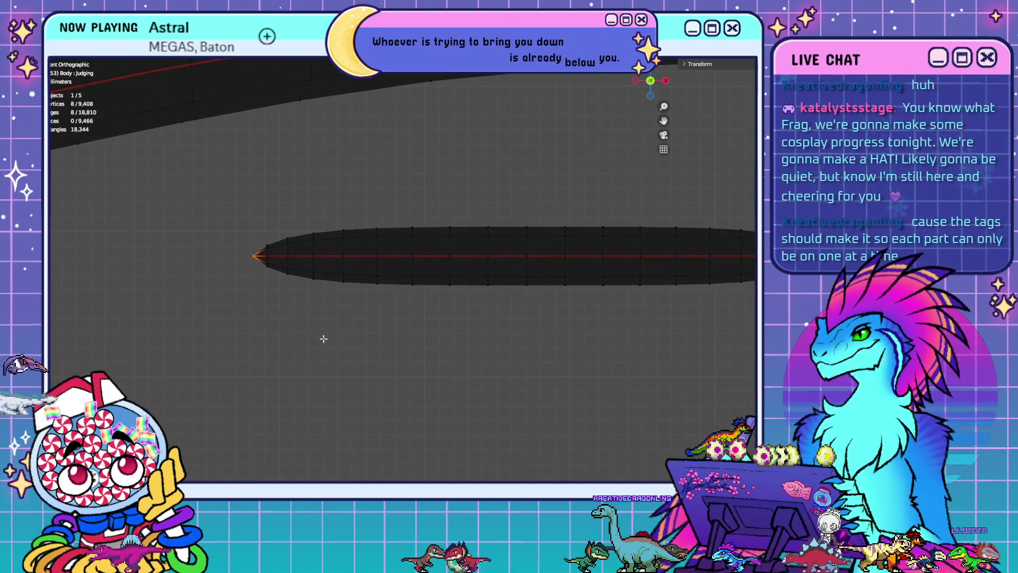
{"action": "key", "text": "m"}
{"action": "left_click", "coordinate": [326, 338]}
{"action": "scroll", "coordinate": [303, 322], "scroll_direction": "down", "scroll_amount": 2}
{"action": "scroll", "coordinate": [303, 322], "scroll_direction": "down", "scroll_amount": 5, "text": "ctrl"}
{"action": "left_click_drag", "start_coordinate": [421, 295], "coordinate": [364, 236]}
{"action": "key", "text": "m"}
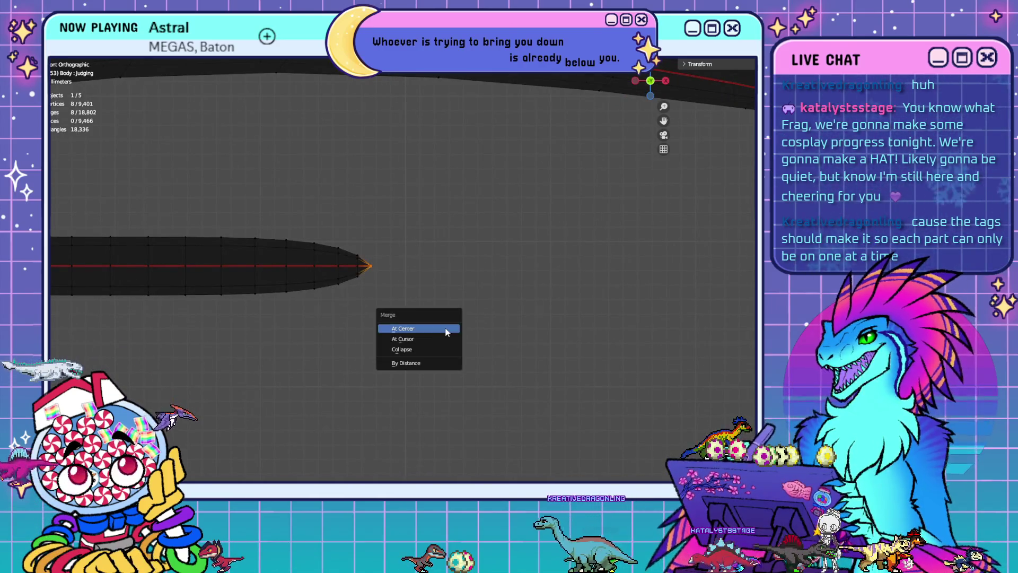
{"action": "left_click", "coordinate": [447, 342]}
Move over to the crescent meshes and merge the crescent tip vertices into one
{"action": "scroll", "coordinate": [443, 349], "scroll_direction": "down", "scroll_amount": 1}
{"action": "scroll", "coordinate": [442, 348], "scroll_direction": "up", "scroll_amount": 3, "text": "ctrl"}
{"action": "scroll", "coordinate": [473, 360], "scroll_direction": "up", "scroll_amount": 1}
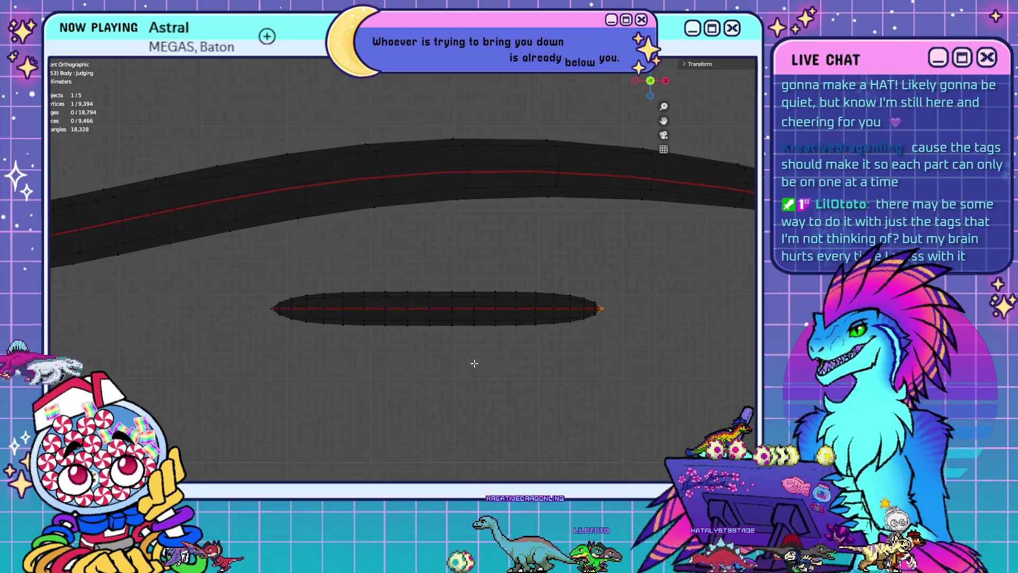
{"action": "scroll", "coordinate": [305, 307], "scroll_direction": "down", "scroll_amount": 2}
{"action": "scroll", "coordinate": [352, 364], "scroll_direction": "down", "scroll_amount": 1}
{"action": "middle_click_drag", "start_coordinate": [353, 363], "coordinate": [305, 146], "text": "shift"}
{"action": "scroll", "coordinate": [544, 350], "scroll_direction": "down", "scroll_amount": 1, "text": "shift"}
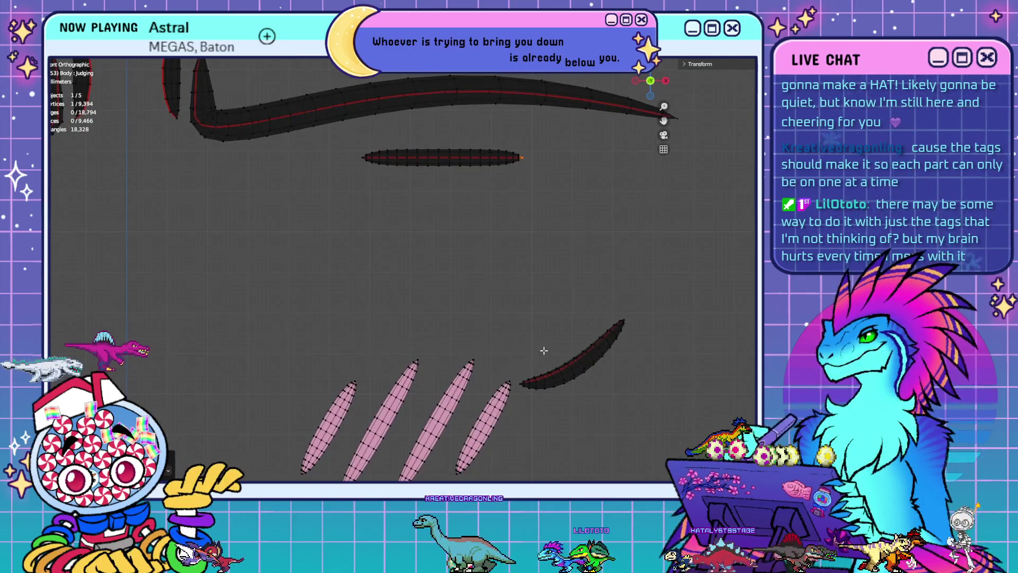
{"action": "middle_click_drag", "start_coordinate": [565, 366], "coordinate": [475, 281], "text": "shift"}
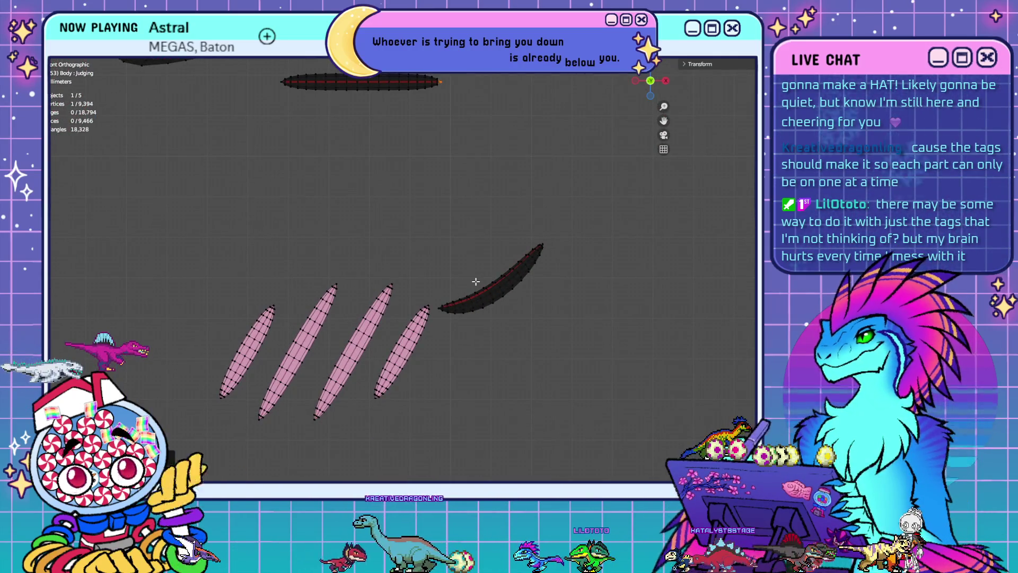
{"action": "scroll", "coordinate": [551, 290], "scroll_direction": "up", "scroll_amount": 3}
{"action": "mouse_move", "coordinate": [551, 290]}
{"action": "middle_mouse_down", "text": "shift"}
{"action": "mouse_move", "coordinate": [534, 232]}
{"action": "mouse_move", "coordinate": [432, 233]}
{"action": "middle_mouse_up", "text": "shift"}
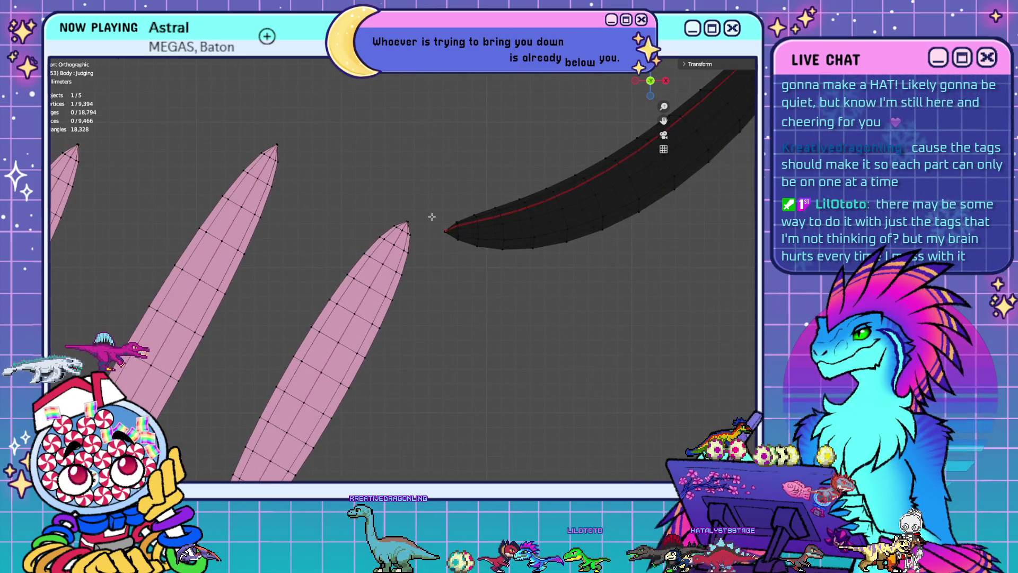
{"action": "mouse_move", "coordinate": [499, 250]}
{"action": "middle_mouse_down"}
{"action": "mouse_move", "coordinate": [464, 271]}
{"action": "mouse_move", "coordinate": [389, 200]}
{"action": "mouse_move", "coordinate": [396, 218]}
{"action": "middle_mouse_up"}
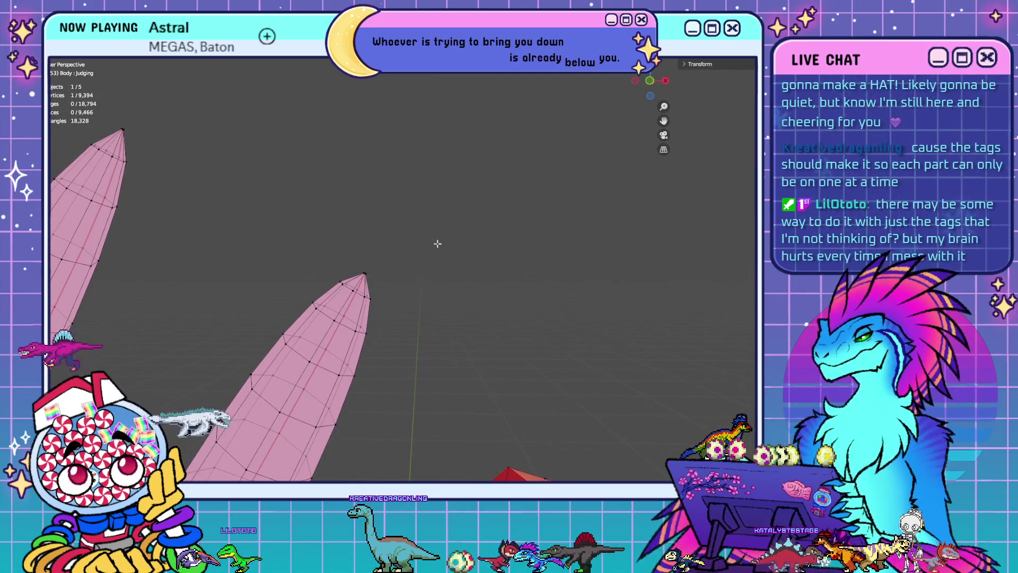
{"action": "scroll", "coordinate": [438, 244], "scroll_direction": "down", "scroll_amount": 4}
{"action": "mouse_move", "coordinate": [513, 318]}
{"action": "middle_mouse_down"}
{"action": "mouse_move", "coordinate": [468, 265]}
{"action": "mouse_move", "coordinate": [452, 320]}
{"action": "mouse_move", "coordinate": [447, 289]}
{"action": "mouse_move", "coordinate": [478, 255]}
{"action": "middle_mouse_up"}
{"action": "scroll", "coordinate": [477, 253], "scroll_direction": "up", "scroll_amount": 4}
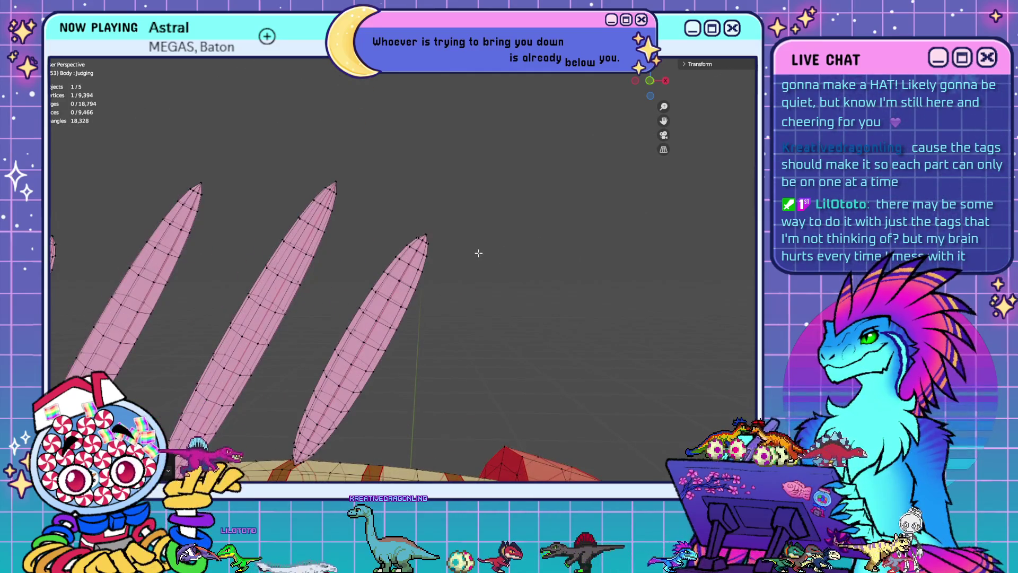
{"action": "scroll", "coordinate": [471, 228], "scroll_direction": "down", "scroll_amount": 2}
{"action": "left_click_drag", "start_coordinate": [469, 193], "coordinate": [469, 194]}
{"action": "key", "text": "m"}
{"action": "left_click", "coordinate": [474, 239]}
Merge the black horn's tip vertices at their center, leaving 9,380 vertices
{"action": "middle_click_drag", "start_coordinate": [605, 223], "coordinate": [472, 279]}
{"action": "mouse_move", "coordinate": [391, 198]}
{"action": "middle_mouse_down"}
{"action": "mouse_move", "coordinate": [404, 193]}
{"action": "mouse_move", "coordinate": [387, 209]}
{"action": "middle_mouse_up"}
{"action": "middle_click_drag", "start_coordinate": [177, 362], "coordinate": [193, 358]}
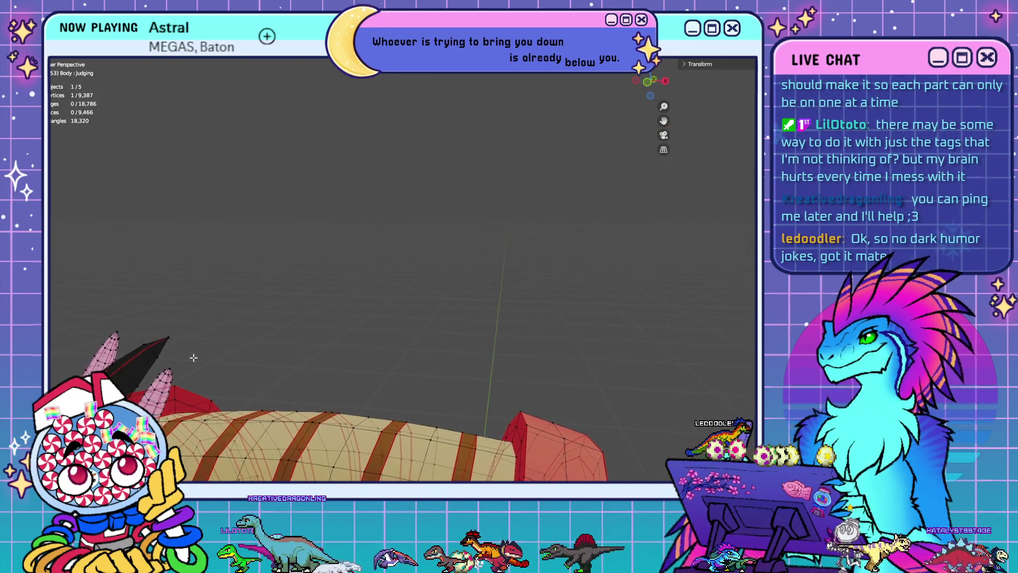
{"action": "left_click_drag", "start_coordinate": [179, 332], "coordinate": [163, 321]}
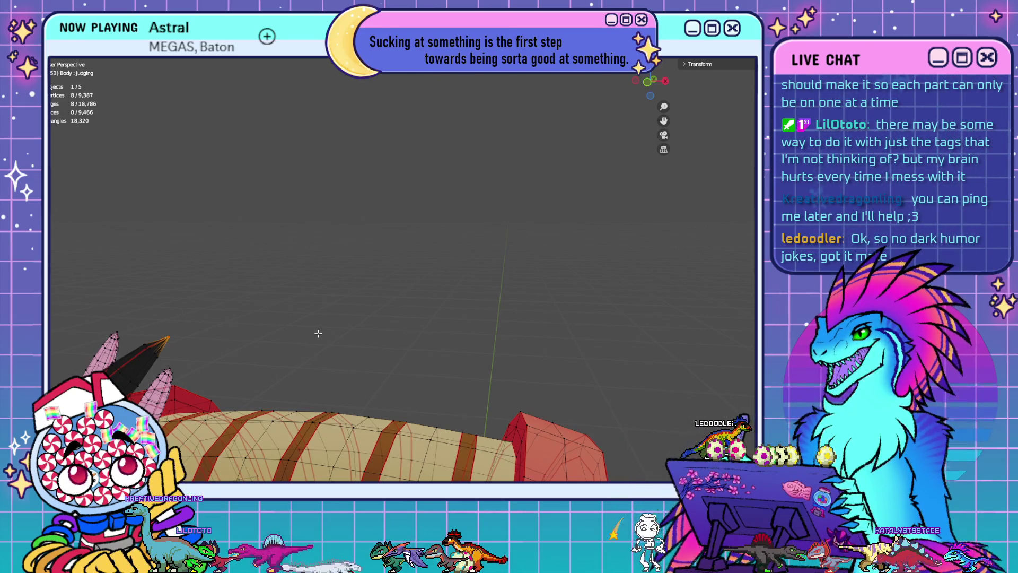
{"action": "key", "text": "m"}
{"action": "left_click", "coordinate": [299, 323]}
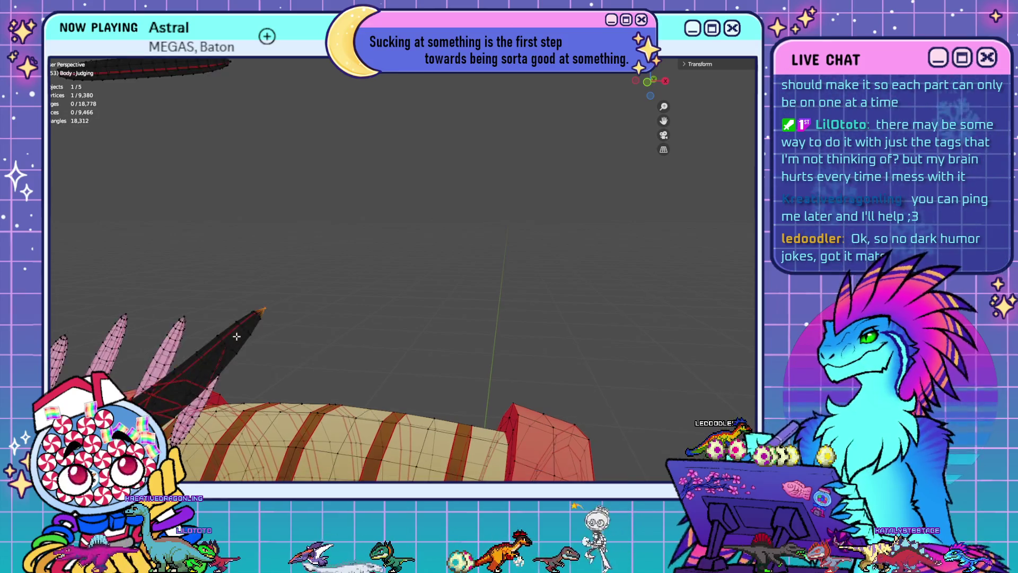
Undo the last edits, return to front view, and merge the black horn's tip vertices at center
{"action": "key", "text": "ctrl+z"}
{"action": "key", "text": "ctrl+z"}
{"action": "key", "text": "ctrl+z"}
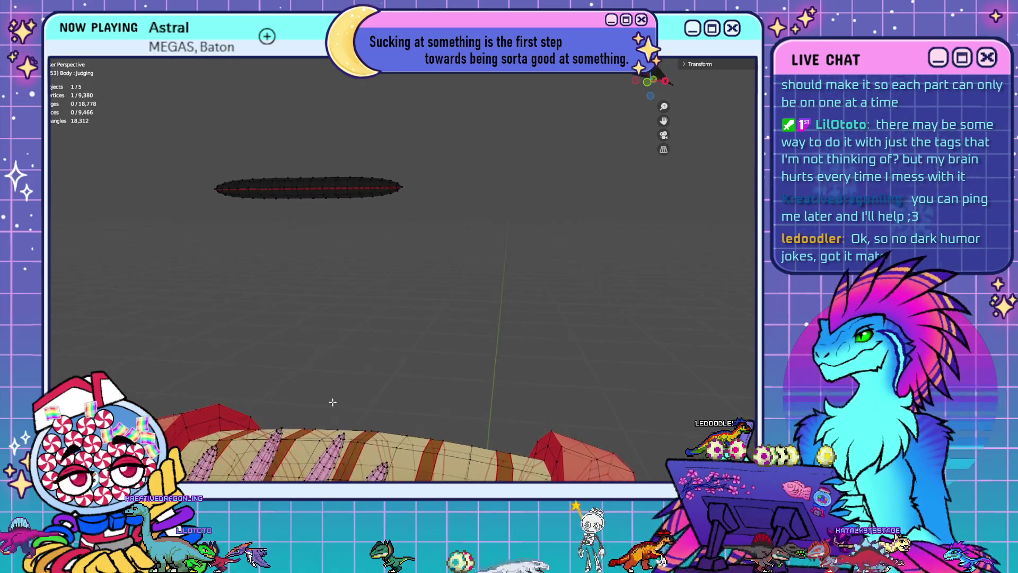
{"action": "key", "text": "KP_1"}
{"action": "key", "text": "ctrl+z"}
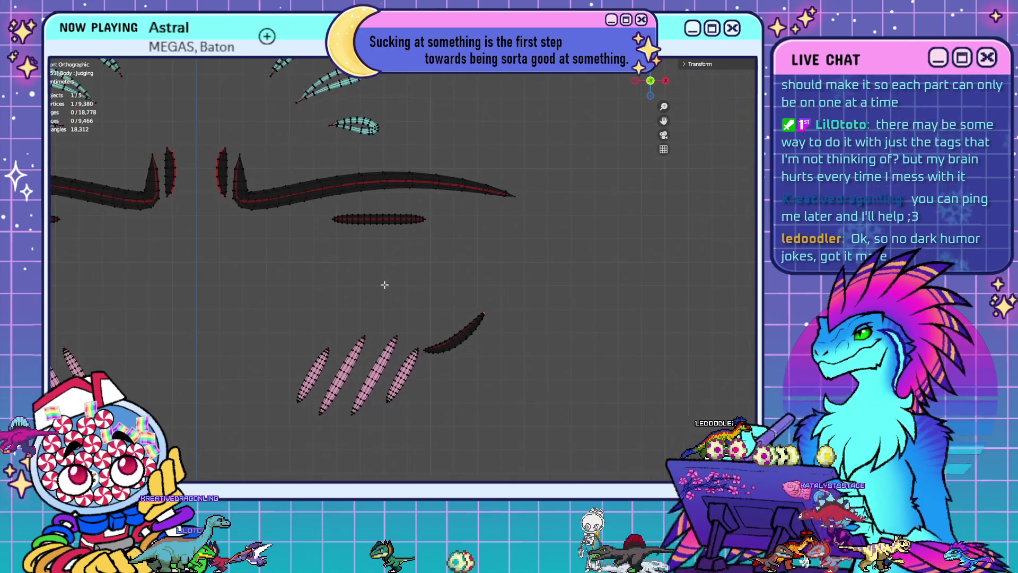
{"action": "mouse_move", "coordinate": [256, 297]}
{"action": "middle_mouse_down", "text": "shift"}
{"action": "mouse_move", "coordinate": [663, 217]}
{"action": "mouse_move", "coordinate": [637, 225]}
{"action": "middle_mouse_up", "text": "shift"}
{"action": "scroll", "coordinate": [637, 225], "scroll_direction": "up", "scroll_amount": 8}
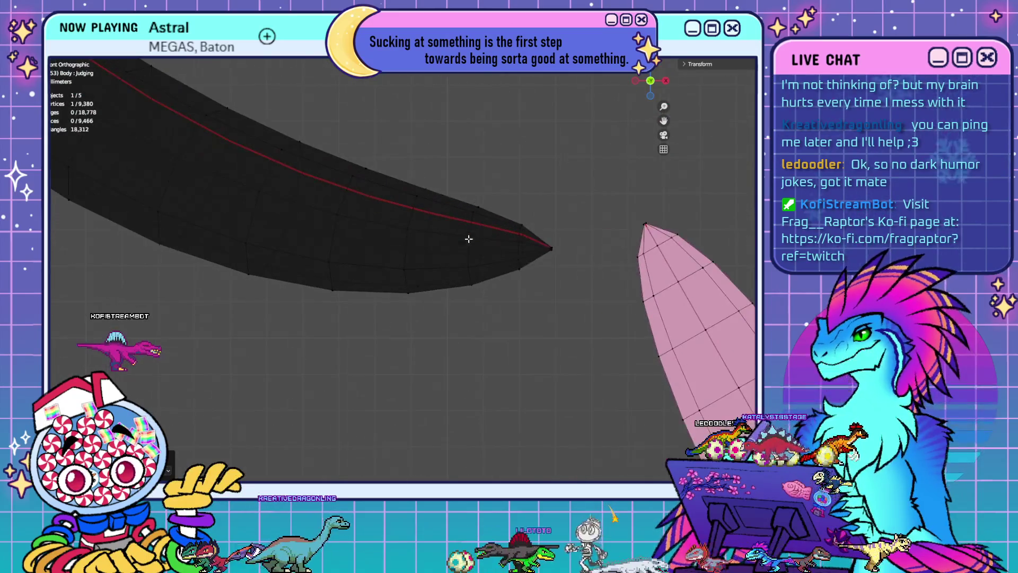
{"action": "left_click_drag", "start_coordinate": [580, 264], "coordinate": [546, 228]}
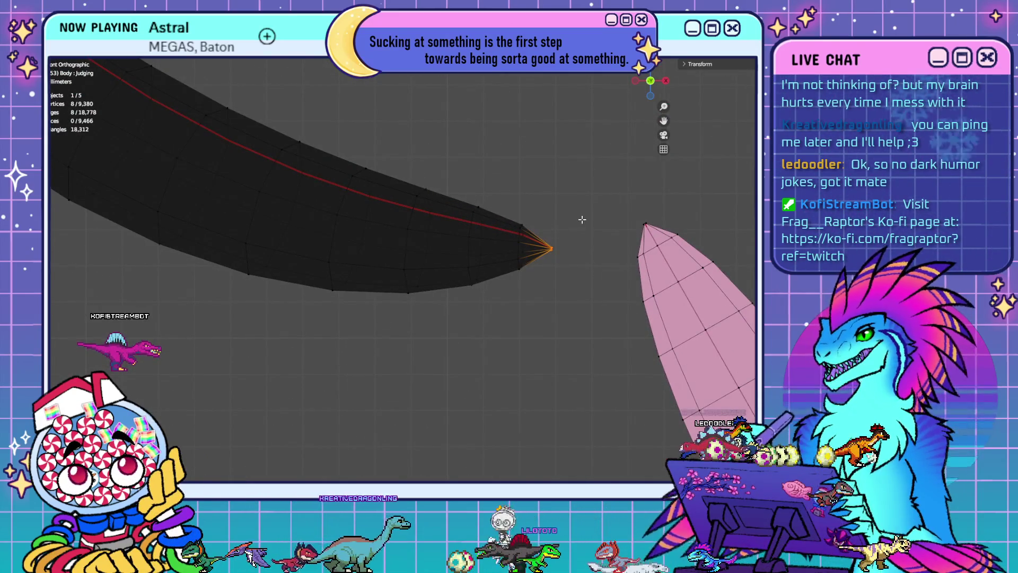
{"action": "key", "text": "x"}
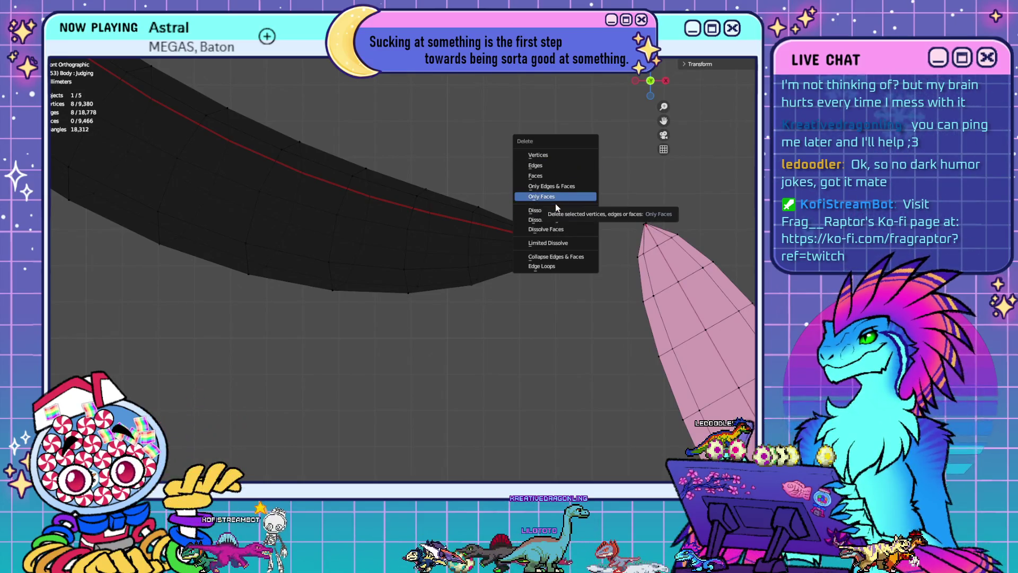
{"action": "left_click", "coordinate": [555, 200]}
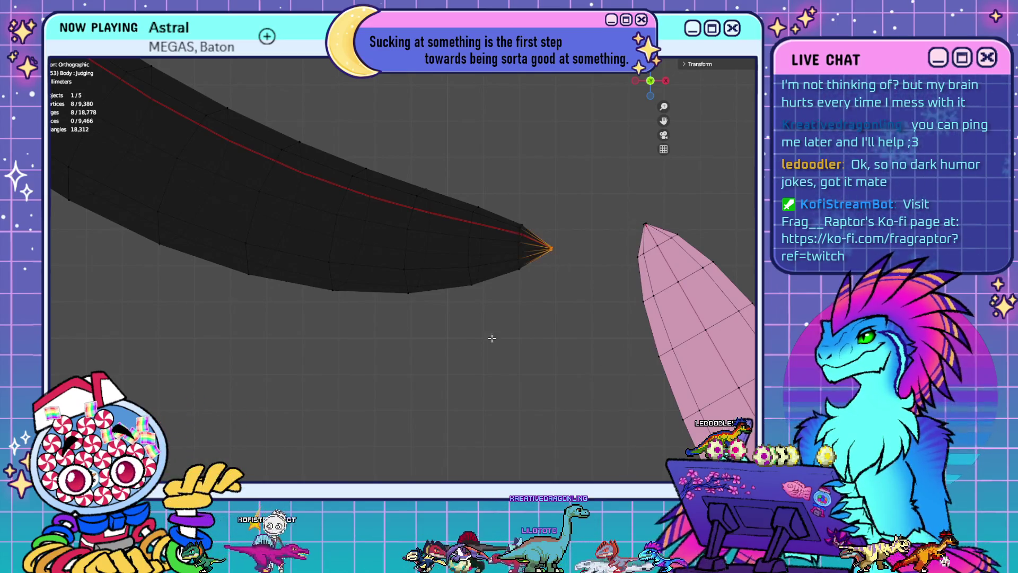
{"action": "key", "text": "m"}
{"action": "left_click", "coordinate": [549, 337]}
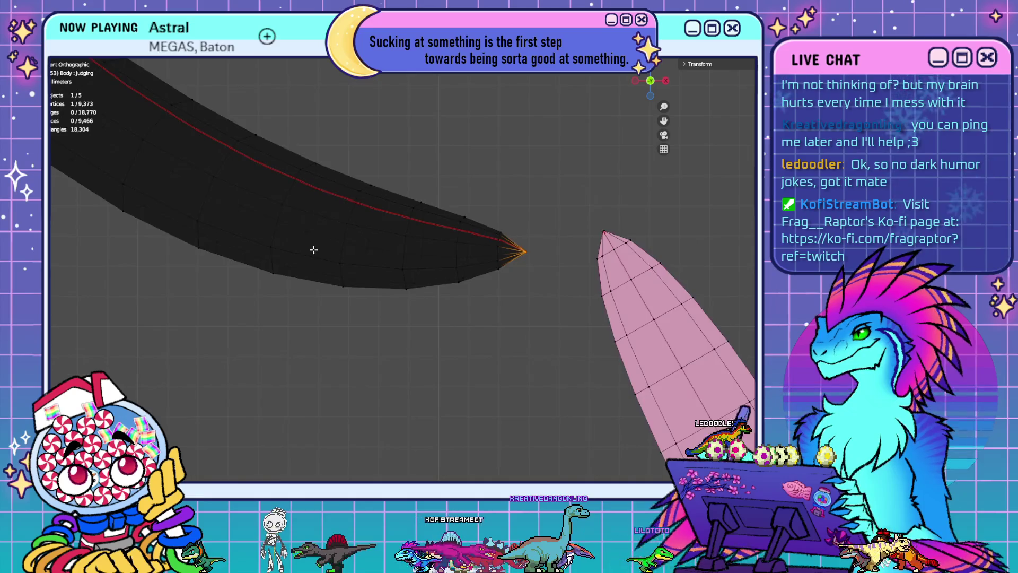
Merge another horn tip's vertices at center, reaching 9,366 vertices, then return to front view
{"action": "scroll", "coordinate": [314, 246], "scroll_direction": "up", "scroll_amount": 5}
{"action": "mouse_move", "coordinate": [276, 212]}
{"action": "middle_mouse_down"}
{"action": "mouse_move", "coordinate": [249, 200]}
{"action": "mouse_move", "coordinate": [549, 331]}
{"action": "mouse_move", "coordinate": [559, 347]}
{"action": "mouse_move", "coordinate": [553, 247]}
{"action": "mouse_move", "coordinate": [488, 252]}
{"action": "mouse_move", "coordinate": [470, 240]}
{"action": "middle_mouse_up"}
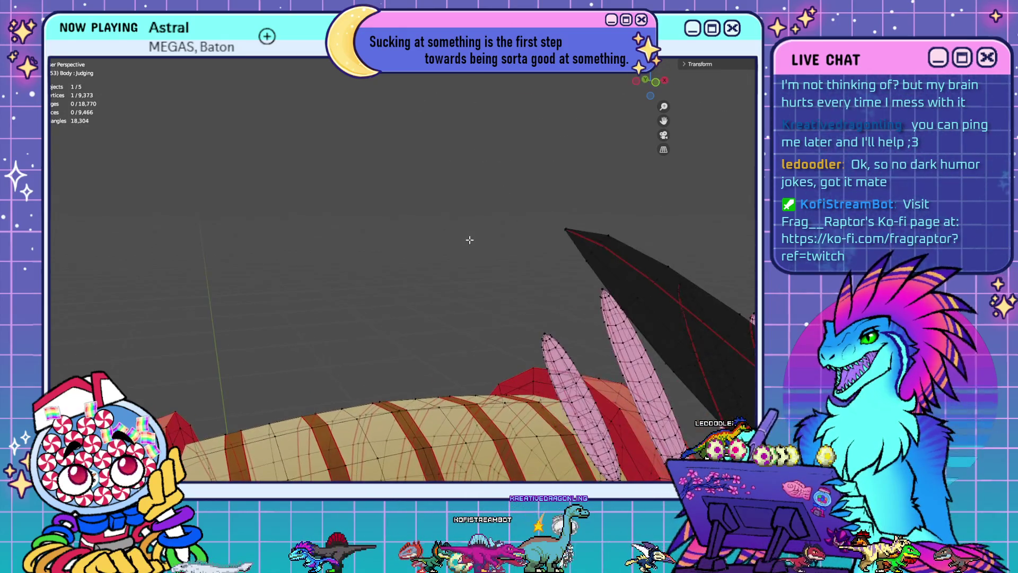
{"action": "left_click_drag", "start_coordinate": [570, 249], "coordinate": [572, 247]}
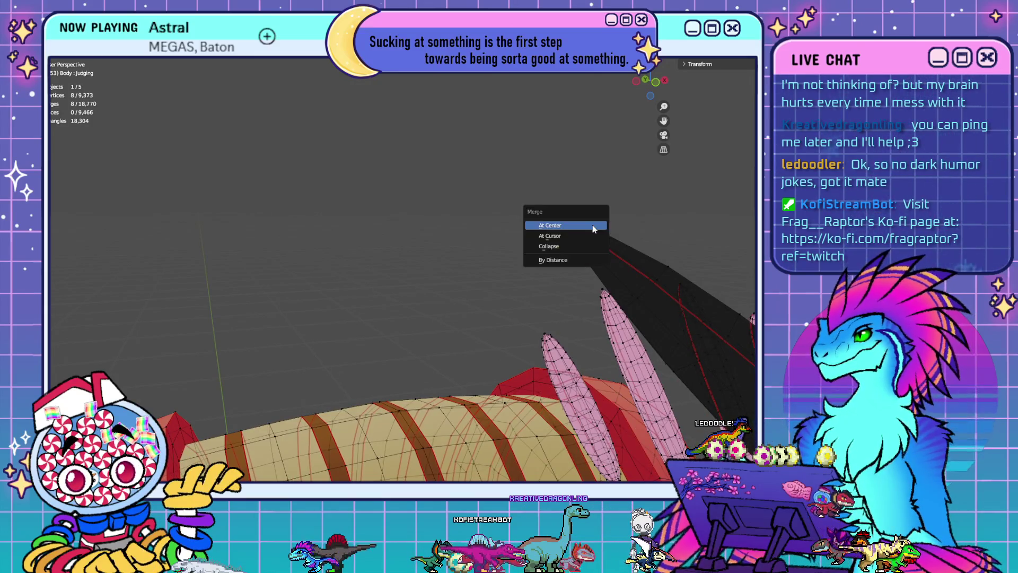
{"action": "left_click", "coordinate": [593, 228]}
{"action": "mouse_move", "coordinate": [593, 228]}
{"action": "middle_mouse_down"}
{"action": "mouse_move", "coordinate": [443, 344]}
{"action": "mouse_move", "coordinate": [466, 263]}
{"action": "mouse_move", "coordinate": [390, 330]}
{"action": "middle_mouse_up"}
{"action": "key", "text": "KP_1"}
{"action": "scroll", "coordinate": [467, 258], "scroll_direction": "down", "scroll_amount": 4}
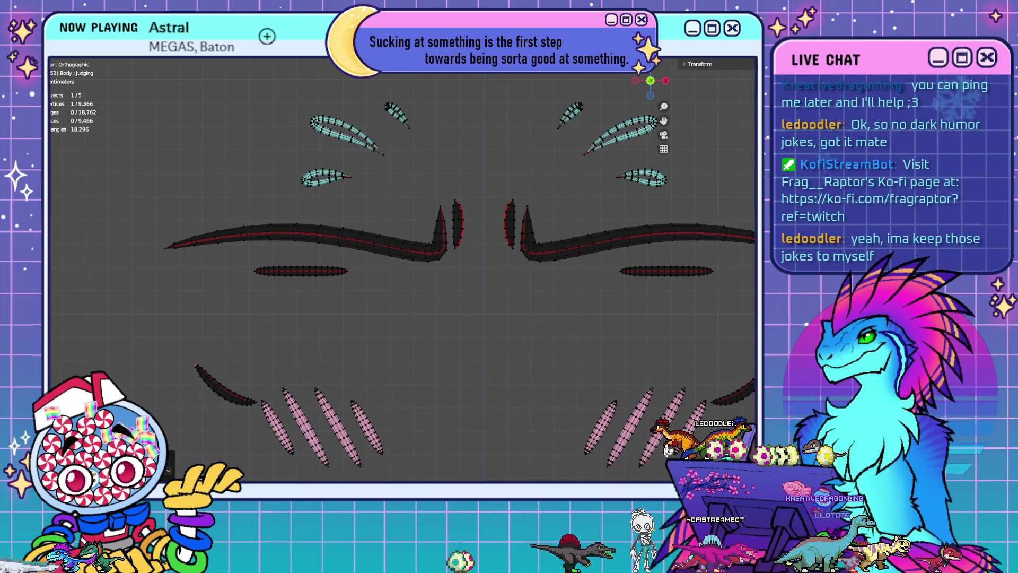
Merge the first pink claw tip's vertices into a single point at center
{"action": "mouse_move", "coordinate": [447, 416]}
{"action": "middle_mouse_down", "text": "shift"}
{"action": "mouse_move", "coordinate": [525, 262]}
{"action": "mouse_move", "coordinate": [493, 295]}
{"action": "middle_mouse_up", "text": "shift"}
{"action": "scroll", "coordinate": [493, 295], "scroll_direction": "up", "scroll_amount": 5}
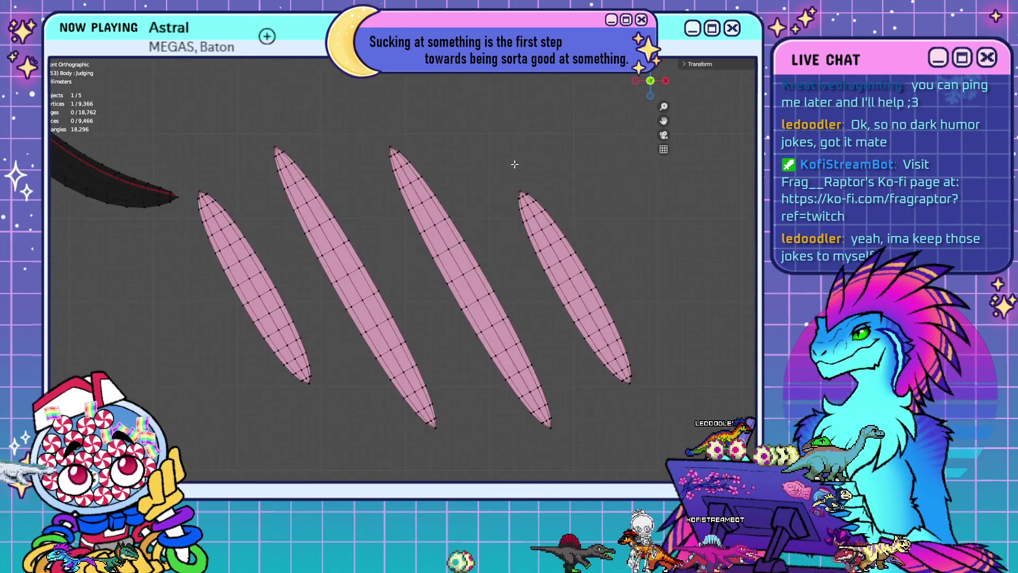
{"action": "scroll", "coordinate": [514, 165], "scroll_direction": "up", "scroll_amount": 6}
{"action": "middle_click_drag", "start_coordinate": [509, 175], "coordinate": [419, 334], "text": "shift"}
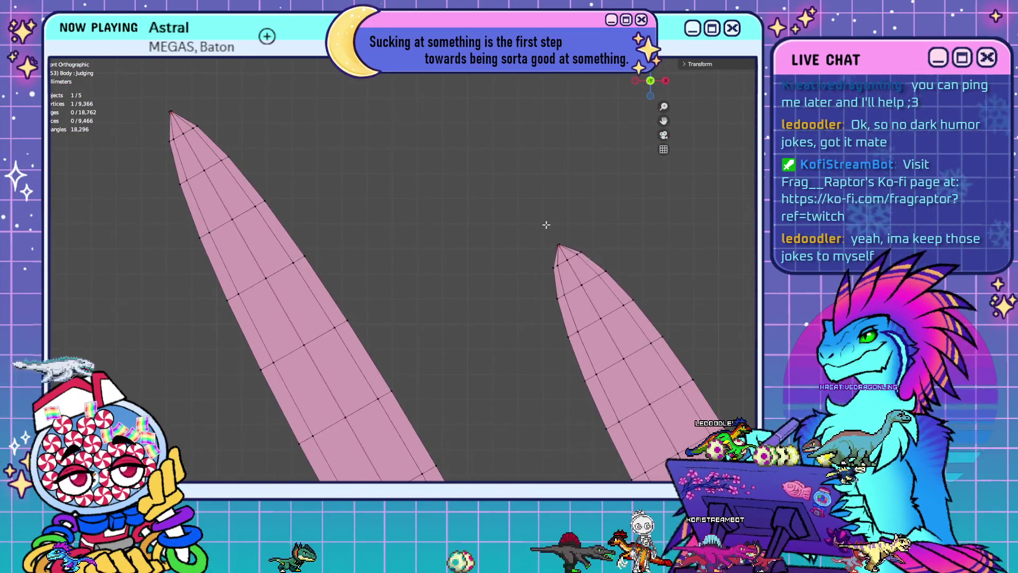
{"action": "middle_click_drag", "start_coordinate": [632, 254], "coordinate": [512, 246], "text": "shift"}
{"action": "scroll", "coordinate": [490, 209], "scroll_direction": "up", "scroll_amount": 5}
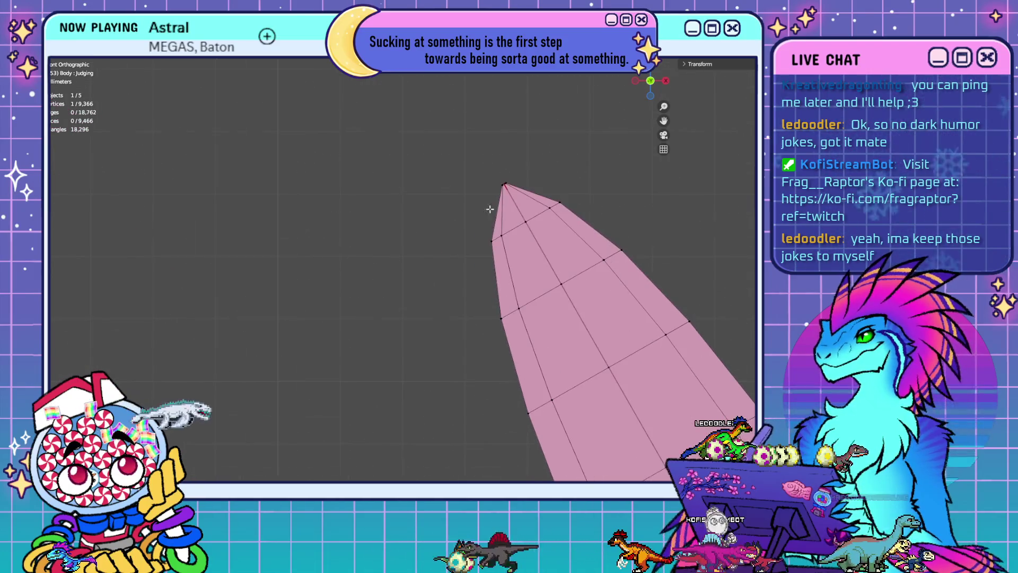
{"action": "left_click_drag", "start_coordinate": [494, 160], "coordinate": [538, 227]}
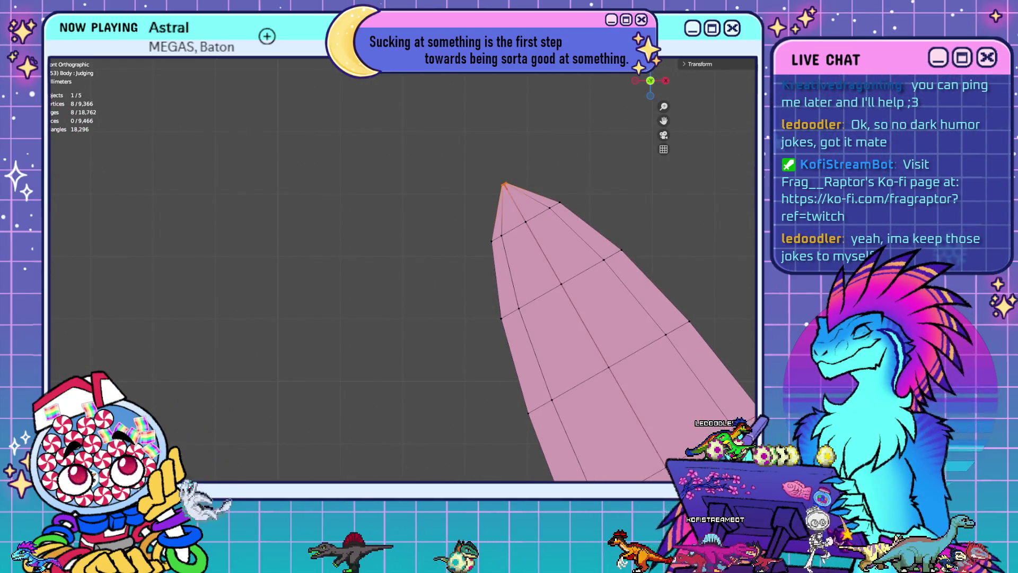
{"action": "key", "text": "m"}
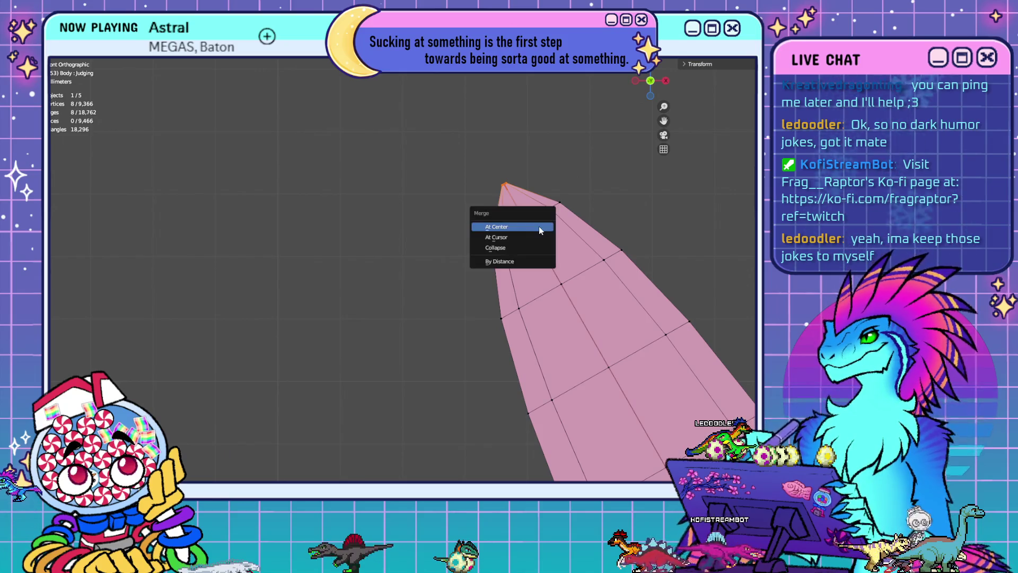
{"action": "left_click", "coordinate": [539, 225]}
{"action": "scroll", "coordinate": [400, 225], "scroll_direction": "down", "scroll_amount": 5}
{"action": "scroll", "coordinate": [653, 294], "scroll_direction": "up", "scroll_amount": 5}
{"action": "scroll", "coordinate": [653, 294], "scroll_direction": "down", "scroll_amount": 1}
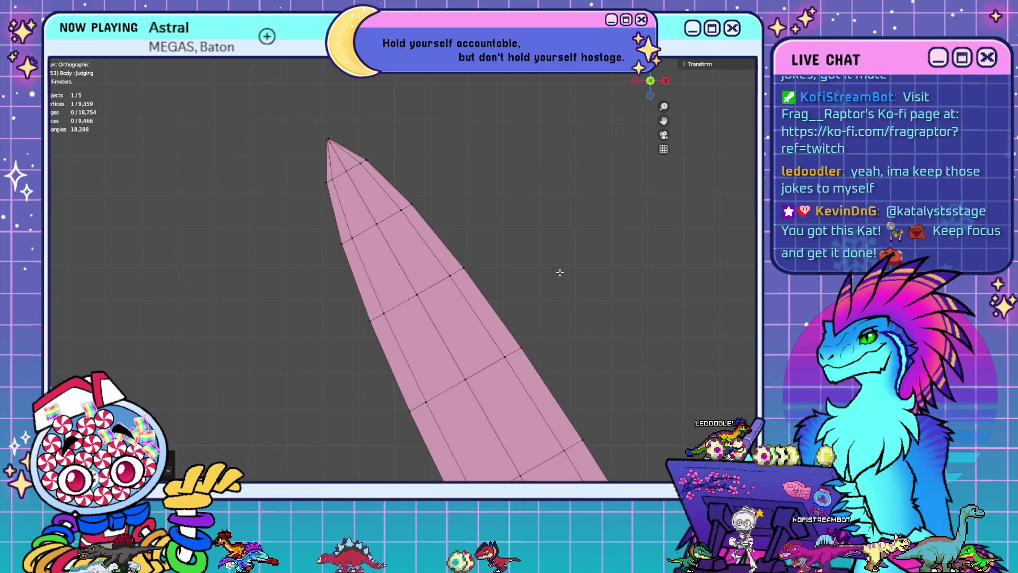
Merge the vertices at the next three claw and strip tips, each at center
{"action": "middle_click_drag", "start_coordinate": [519, 256], "coordinate": [641, 316], "text": "shift"}
{"action": "left_click_drag", "start_coordinate": [429, 174], "coordinate": [467, 214]}
{"action": "key", "text": "m"}
{"action": "left_click", "coordinate": [552, 178]}
{"action": "scroll", "coordinate": [553, 178], "scroll_direction": "down", "scroll_amount": 1}
{"action": "middle_click_drag", "start_coordinate": [719, 211], "coordinate": [693, 264], "text": "shift"}
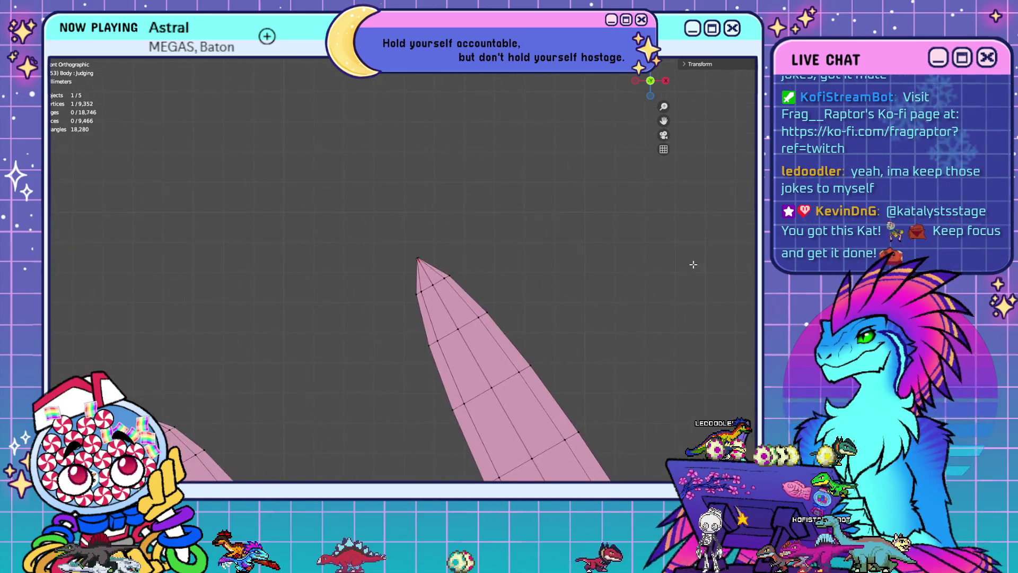
{"action": "key", "text": "m"}
{"action": "left_click", "coordinate": [502, 258]}
{"action": "scroll", "coordinate": [503, 258], "scroll_direction": "down", "scroll_amount": 1}
{"action": "middle_click_drag", "start_coordinate": [249, 297], "coordinate": [351, 184], "text": "shift"}
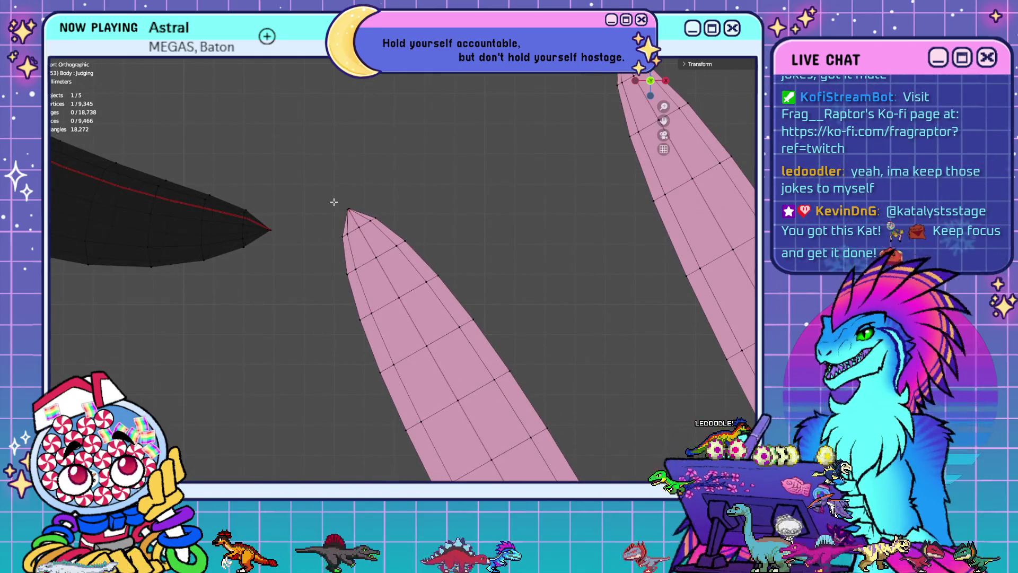
{"action": "key", "text": "m"}
{"action": "left_click", "coordinate": [459, 200]}
Collapse three more strip tips, including the left strip's, into single vertices at center
{"action": "mouse_move", "coordinate": [459, 197]}
{"action": "middle_mouse_down", "text": "shift"}
{"action": "mouse_move", "coordinate": [545, 400]}
{"action": "mouse_move", "coordinate": [392, 102]}
{"action": "mouse_move", "coordinate": [460, 239]}
{"action": "middle_mouse_up", "text": "shift"}
{"action": "scroll", "coordinate": [460, 241], "scroll_direction": "up", "scroll_amount": 2}
{"action": "left_click_drag", "start_coordinate": [434, 184], "coordinate": [478, 246]}
{"action": "key", "text": "m"}
{"action": "left_click", "coordinate": [532, 229]}
{"action": "mouse_move", "coordinate": [532, 229]}
{"action": "middle_mouse_down", "text": "shift"}
{"action": "mouse_move", "coordinate": [602, 246]}
{"action": "mouse_move", "coordinate": [181, 239]}
{"action": "mouse_move", "coordinate": [129, 197]}
{"action": "middle_mouse_up", "text": "shift"}
{"action": "left_click_drag", "start_coordinate": [552, 403], "coordinate": [466, 326]}
{"action": "key", "text": "m"}
{"action": "left_click", "coordinate": [544, 347]}
{"action": "mouse_move", "coordinate": [545, 345]}
{"action": "middle_mouse_down", "text": "shift"}
{"action": "mouse_move", "coordinate": [405, 325]}
{"action": "mouse_move", "coordinate": [485, 356]}
{"action": "middle_mouse_up", "text": "shift"}
{"action": "left_click_drag", "start_coordinate": [486, 357], "coordinate": [404, 302]}
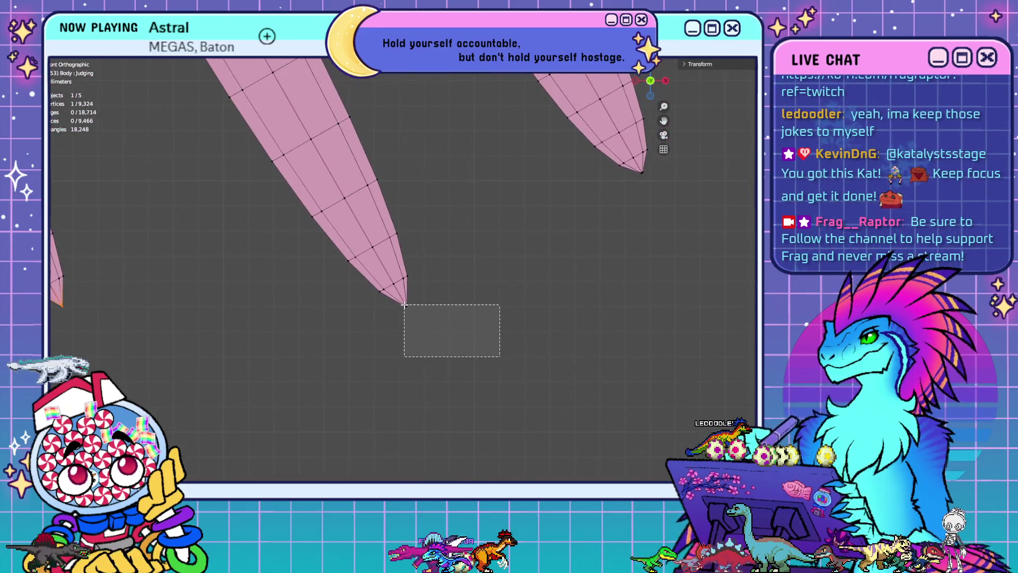
{"action": "key", "text": "m"}
{"action": "left_click", "coordinate": [485, 338]}
Merge the right strip's eight tip vertices at their centre
{"action": "middle_click_drag", "start_coordinate": [597, 317], "coordinate": [365, 382], "text": "shift"}
{"action": "left_click_drag", "start_coordinate": [475, 293], "coordinate": [402, 236]}
{"action": "key", "text": "m"}
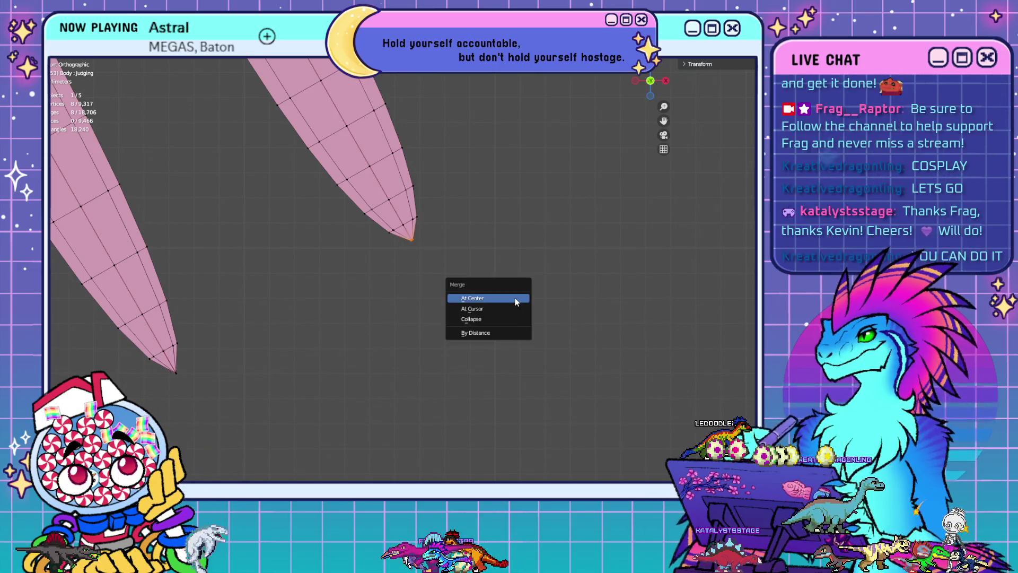
{"action": "left_click", "coordinate": [515, 299]}
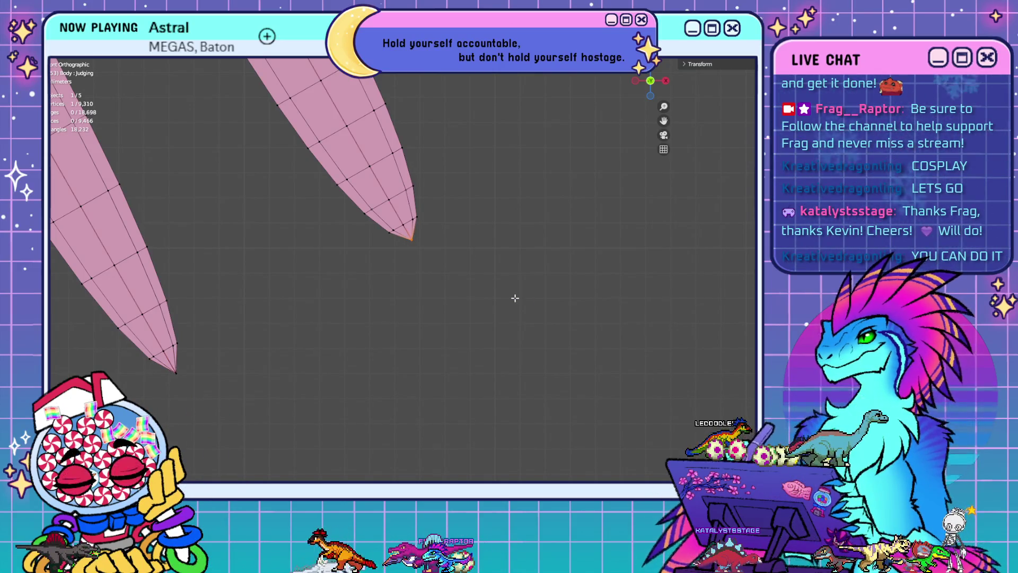
{"action": "mouse_move", "coordinate": [514, 298]}
{"action": "middle_mouse_down", "text": "shift"}
{"action": "mouse_move", "coordinate": [647, 270]}
{"action": "mouse_move", "coordinate": [130, 273]}
{"action": "middle_mouse_up", "text": "shift"}
{"action": "mouse_move", "coordinate": [383, 286]}
{"action": "middle_mouse_down", "text": "shift"}
{"action": "mouse_move", "coordinate": [586, 268]}
{"action": "mouse_move", "coordinate": [222, 277]}
{"action": "mouse_move", "coordinate": [313, 288]}
{"action": "middle_mouse_up", "text": "shift"}
{"action": "scroll", "coordinate": [313, 289], "scroll_direction": "up", "scroll_amount": 5}
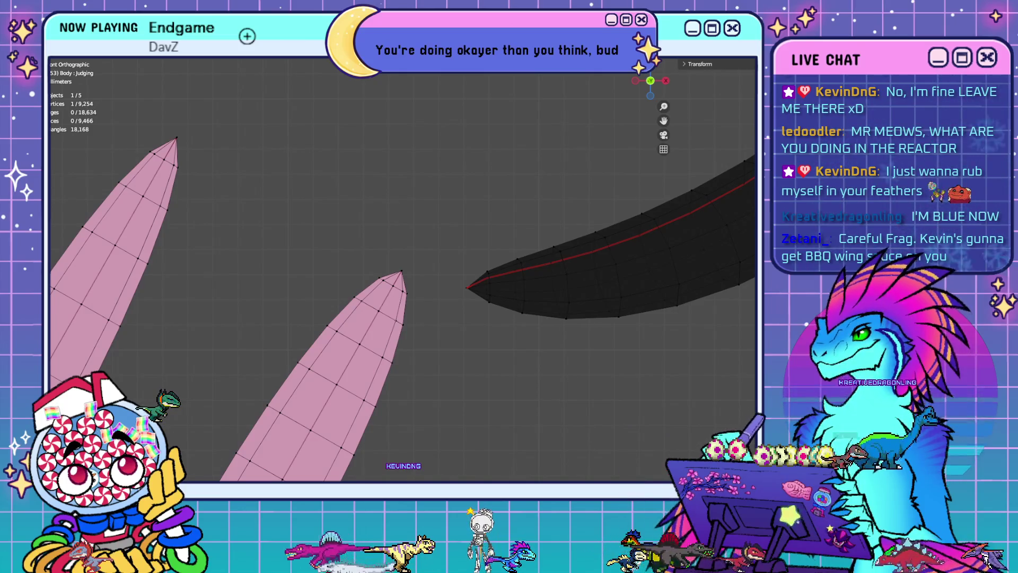
Orbit around the pointed blush strips in perspective, then return to Front view
{"action": "scroll", "coordinate": [575, 324], "scroll_direction": "down", "scroll_amount": 8}
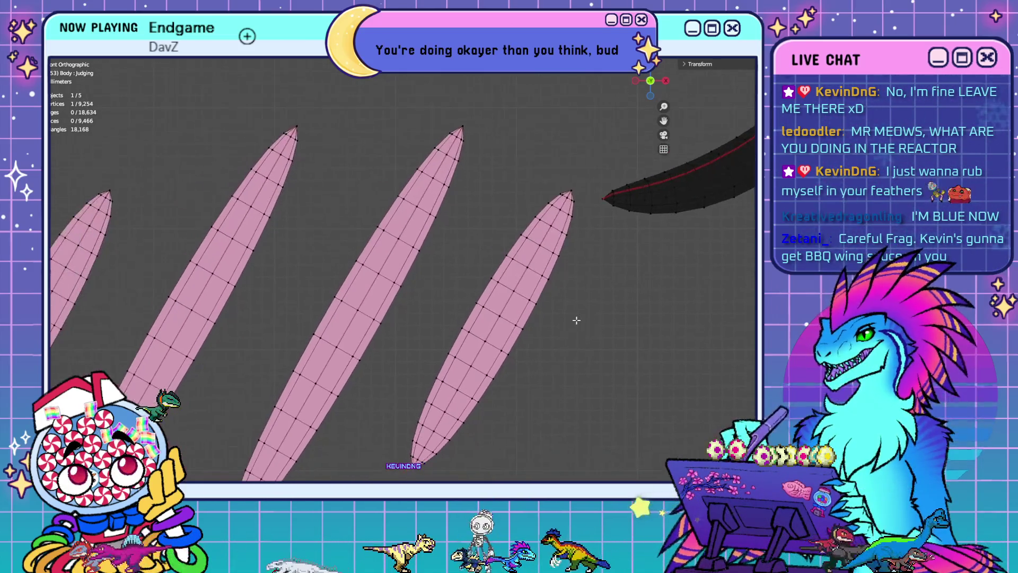
{"action": "middle_click_drag", "start_coordinate": [537, 281], "coordinate": [479, 355], "text": "shift"}
{"action": "mouse_move", "coordinate": [586, 354]}
{"action": "middle_mouse_down"}
{"action": "mouse_move", "coordinate": [557, 352]}
{"action": "mouse_move", "coordinate": [564, 343]}
{"action": "mouse_move", "coordinate": [467, 254]}
{"action": "mouse_move", "coordinate": [493, 257]}
{"action": "mouse_move", "coordinate": [461, 265]}
{"action": "mouse_move", "coordinate": [453, 307]}
{"action": "mouse_move", "coordinate": [438, 291]}
{"action": "mouse_move", "coordinate": [579, 239]}
{"action": "mouse_move", "coordinate": [506, 298]}
{"action": "middle_mouse_up"}
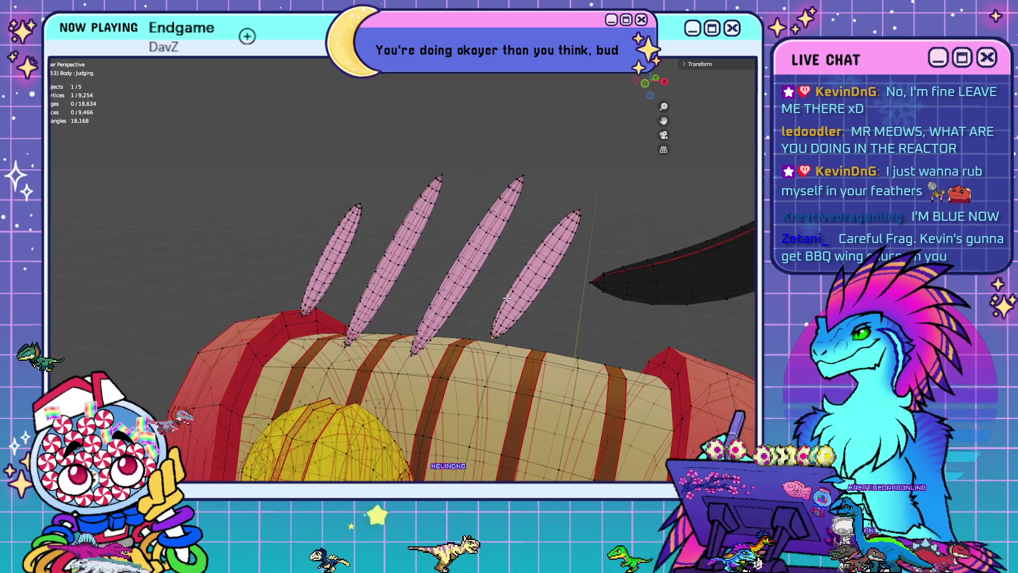
{"action": "mouse_move", "coordinate": [506, 298]}
{"action": "middle_mouse_down"}
{"action": "mouse_move", "coordinate": [484, 185]}
{"action": "mouse_move", "coordinate": [477, 270]}
{"action": "mouse_move", "coordinate": [447, 171]}
{"action": "mouse_move", "coordinate": [418, 237]}
{"action": "middle_mouse_up"}
{"action": "key", "text": "KP_1"}
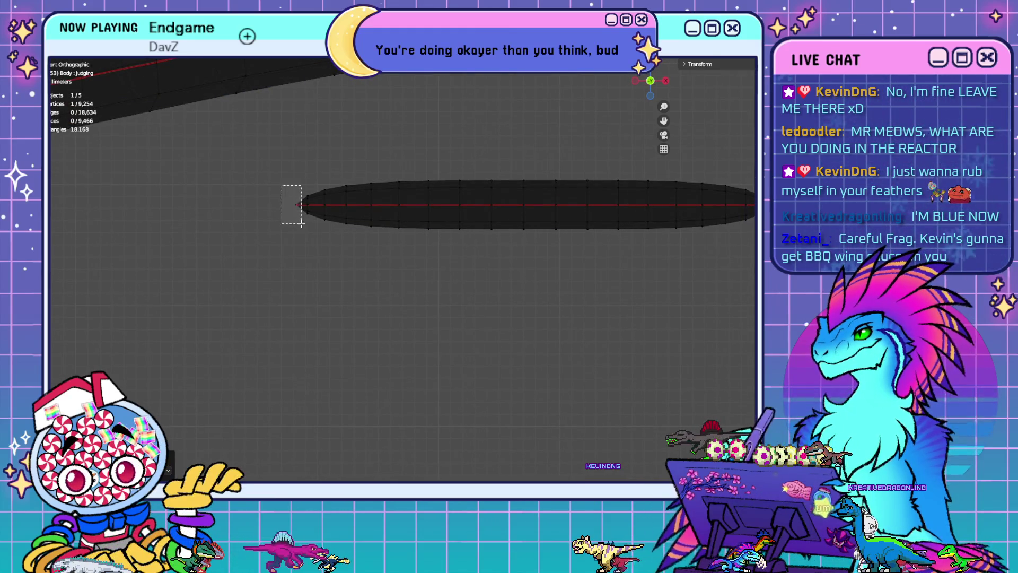
Inspect the dark wing's tip and broad face, then zoom out to the whole face in Front view
{"action": "middle_click_drag", "start_coordinate": [543, 324], "coordinate": [379, 325], "text": "shift"}
{"action": "mouse_move", "coordinate": [551, 248]}
{"action": "middle_mouse_down"}
{"action": "mouse_move", "coordinate": [386, 305]}
{"action": "mouse_move", "coordinate": [345, 273]}
{"action": "mouse_move", "coordinate": [264, 315]}
{"action": "mouse_move", "coordinate": [561, 272]}
{"action": "mouse_move", "coordinate": [597, 302]}
{"action": "middle_mouse_up"}
{"action": "mouse_move", "coordinate": [423, 323]}
{"action": "middle_mouse_down", "text": "ctrl"}
{"action": "mouse_move", "coordinate": [416, 370]}
{"action": "mouse_move", "coordinate": [422, 293]}
{"action": "middle_mouse_up", "text": "ctrl"}
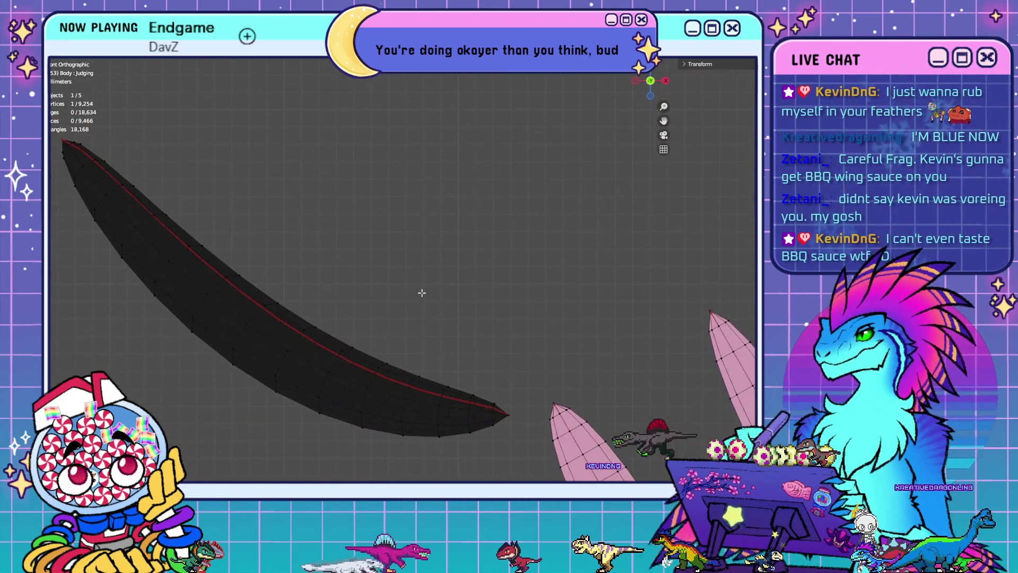
{"action": "mouse_move", "coordinate": [556, 352]}
{"action": "middle_mouse_down"}
{"action": "mouse_move", "coordinate": [527, 325]}
{"action": "mouse_move", "coordinate": [554, 329]}
{"action": "mouse_move", "coordinate": [479, 316]}
{"action": "mouse_move", "coordinate": [509, 329]}
{"action": "mouse_move", "coordinate": [546, 318]}
{"action": "mouse_move", "coordinate": [554, 297]}
{"action": "mouse_move", "coordinate": [517, 372]}
{"action": "middle_mouse_up"}
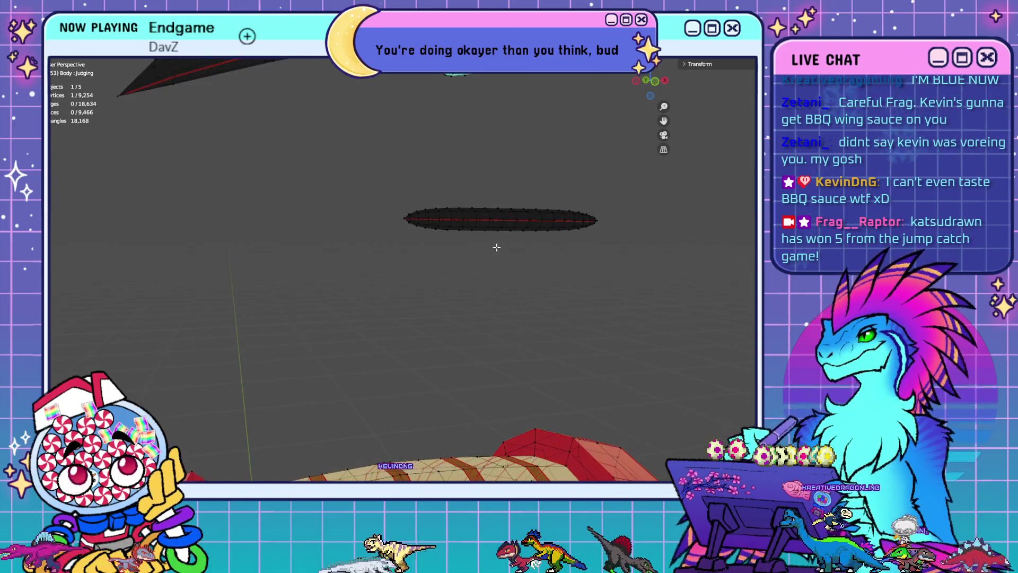
{"action": "middle_click_drag", "start_coordinate": [495, 246], "coordinate": [507, 212]}
{"action": "mouse_move", "coordinate": [531, 246]}
{"action": "middle_mouse_down"}
{"action": "mouse_move", "coordinate": [512, 374]}
{"action": "mouse_move", "coordinate": [509, 321]}
{"action": "mouse_move", "coordinate": [504, 345]}
{"action": "mouse_move", "coordinate": [525, 342]}
{"action": "middle_mouse_up"}
{"action": "key", "text": "KP_5"}
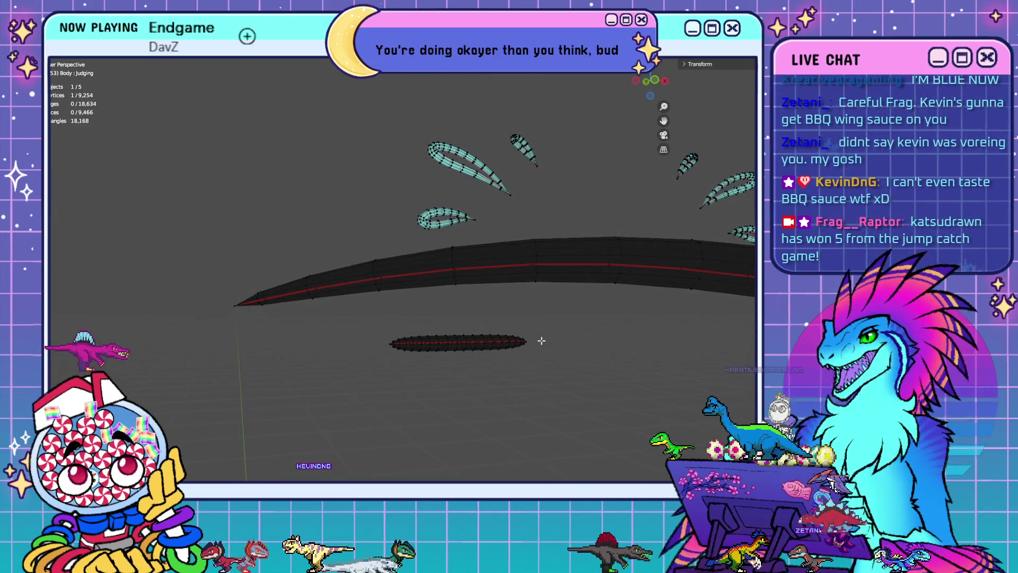
{"action": "key", "text": "KP_1"}
{"action": "scroll", "coordinate": [542, 339], "scroll_direction": "down", "scroll_amount": 5}
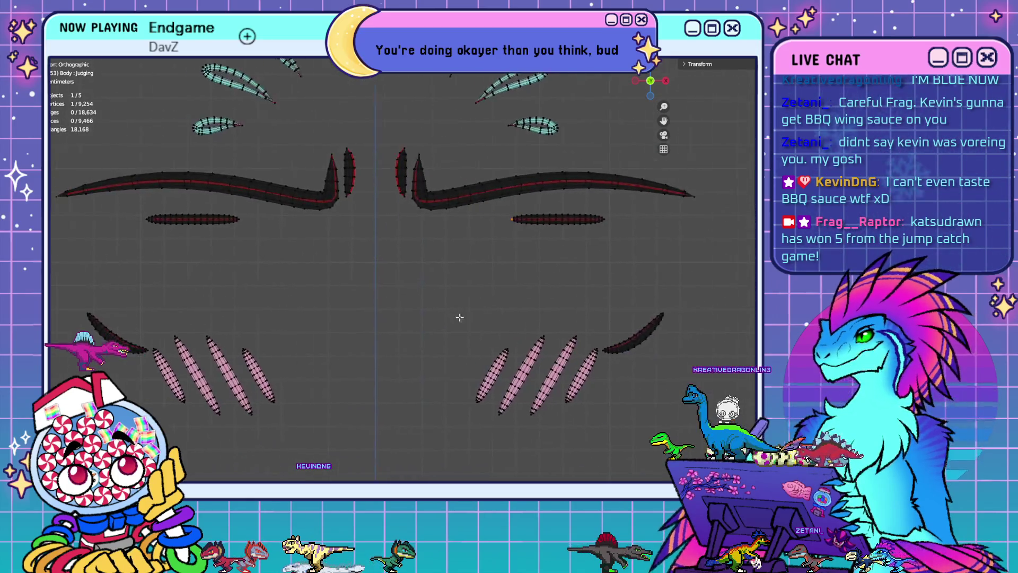
{"action": "scroll", "coordinate": [512, 281], "scroll_direction": "down", "scroll_amount": 2}
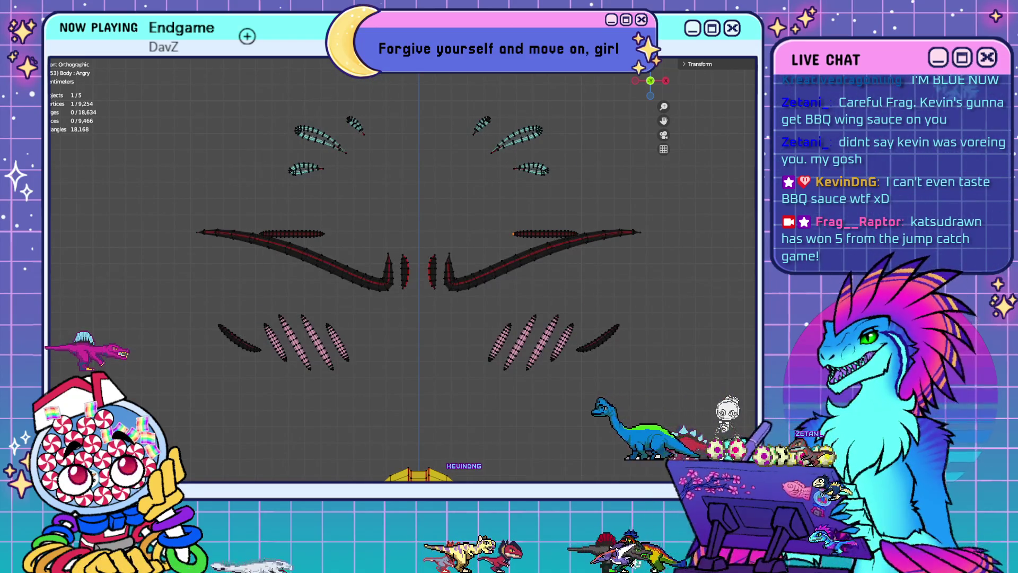
Center and zoom in on the brow and four blush strips, then orbit to view them from below
{"action": "scroll", "coordinate": [230, 266], "scroll_direction": "up", "scroll_amount": 5}
{"action": "mouse_move", "coordinate": [230, 266]}
{"action": "middle_mouse_down", "text": "shift"}
{"action": "mouse_move", "coordinate": [432, 252]}
{"action": "mouse_move", "coordinate": [552, 228]}
{"action": "mouse_move", "coordinate": [564, 202]}
{"action": "middle_mouse_up", "text": "shift"}
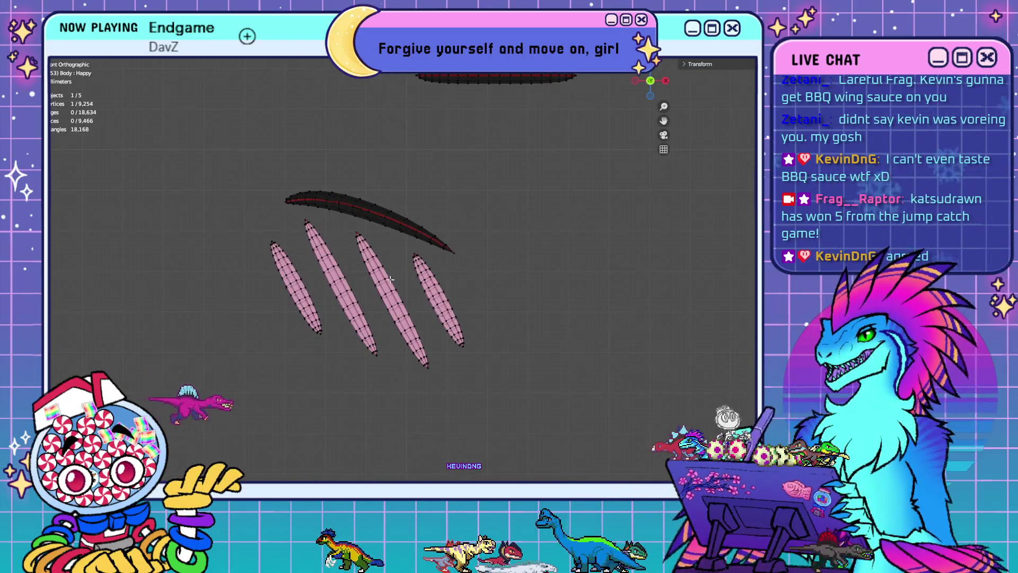
{"action": "scroll", "coordinate": [390, 279], "scroll_direction": "up", "scroll_amount": 6}
{"action": "scroll", "coordinate": [403, 271], "scroll_direction": "down", "scroll_amount": 3}
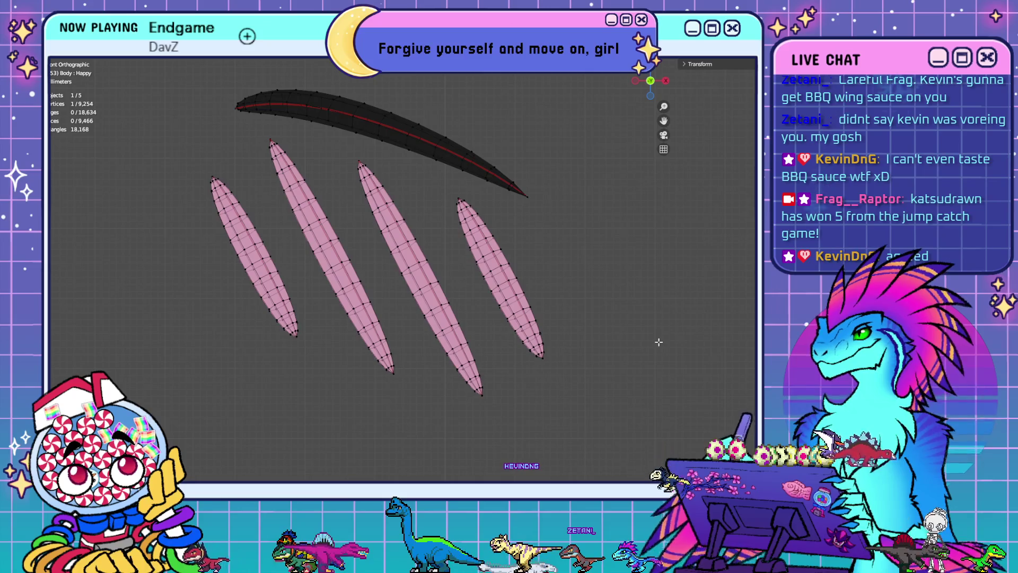
{"action": "mouse_move", "coordinate": [556, 384]}
{"action": "middle_mouse_down"}
{"action": "mouse_move", "coordinate": [595, 390]}
{"action": "mouse_move", "coordinate": [623, 342]}
{"action": "mouse_move", "coordinate": [603, 329]}
{"action": "mouse_move", "coordinate": [609, 313]}
{"action": "mouse_move", "coordinate": [554, 324]}
{"action": "middle_mouse_up"}
{"action": "scroll", "coordinate": [602, 329], "scroll_direction": "down", "scroll_amount": 3}
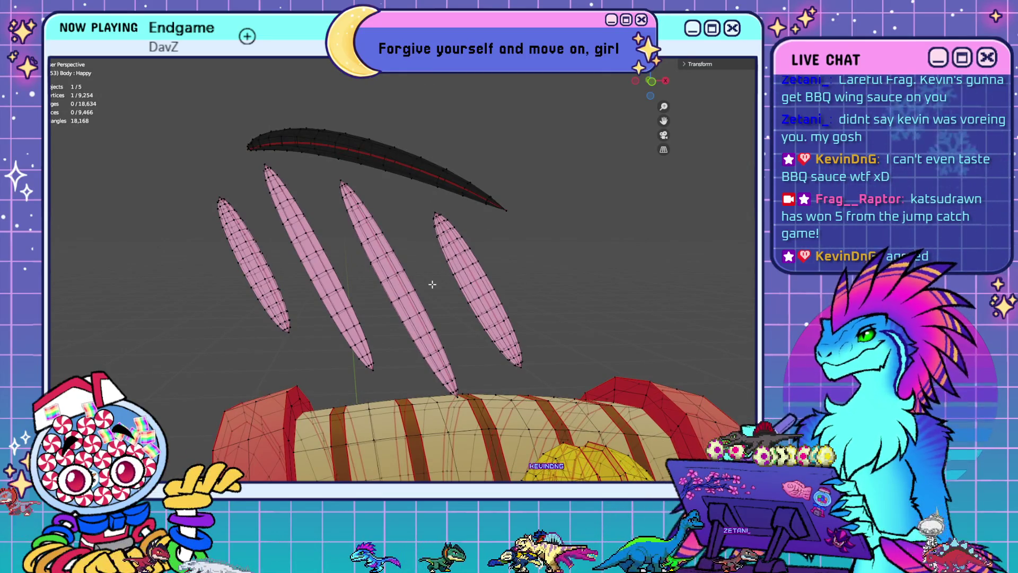
{"action": "middle_click_drag", "start_coordinate": [432, 285], "coordinate": [488, 245]}
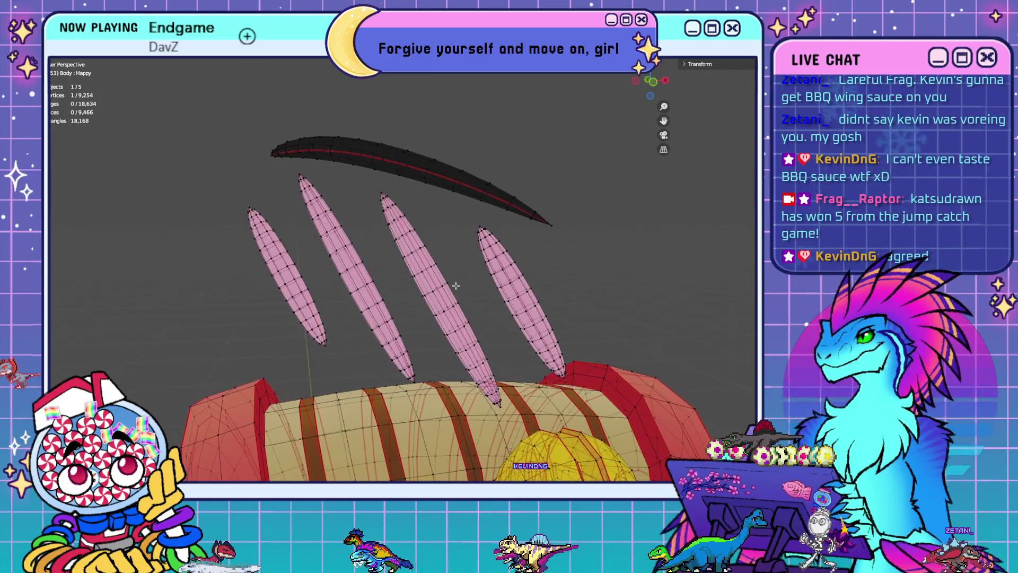
Select the edge loops at the tips of the right, third, second and first blush strips
{"action": "left_click", "coordinate": [482, 230]}
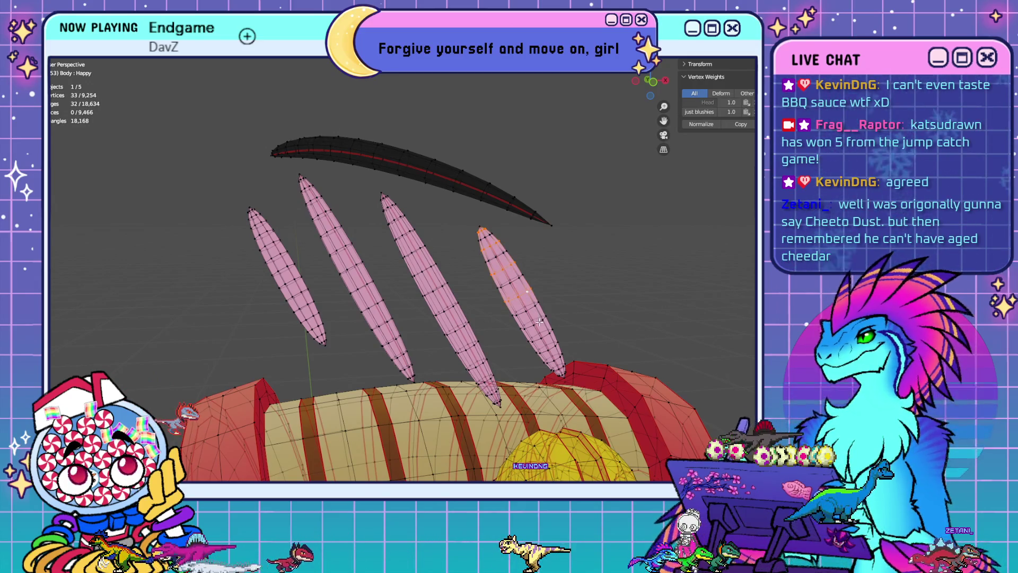
{"action": "left_click", "coordinate": [560, 365], "text": "alt+shift"}
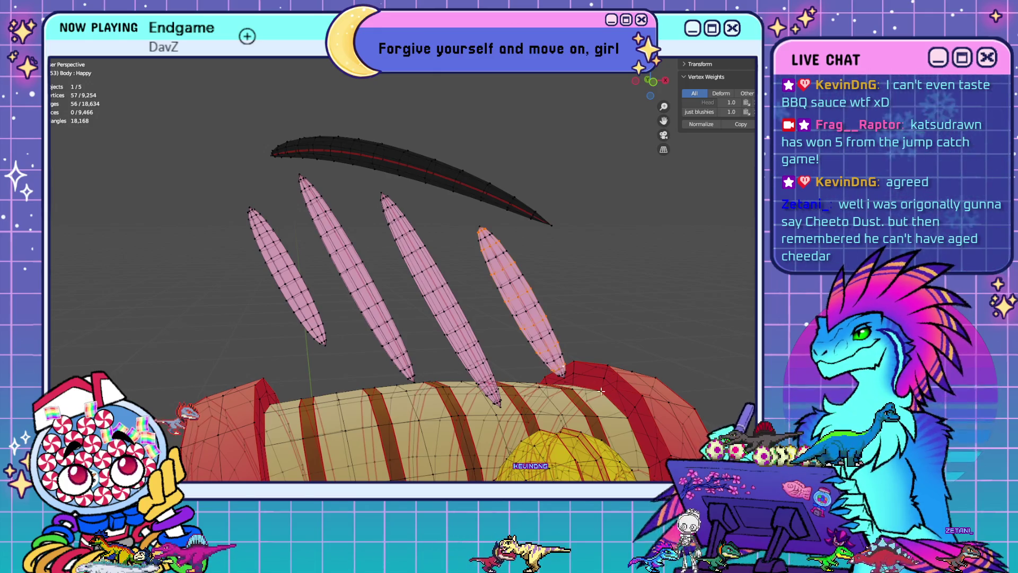
{"action": "middle_click_drag", "start_coordinate": [609, 380], "coordinate": [602, 375]}
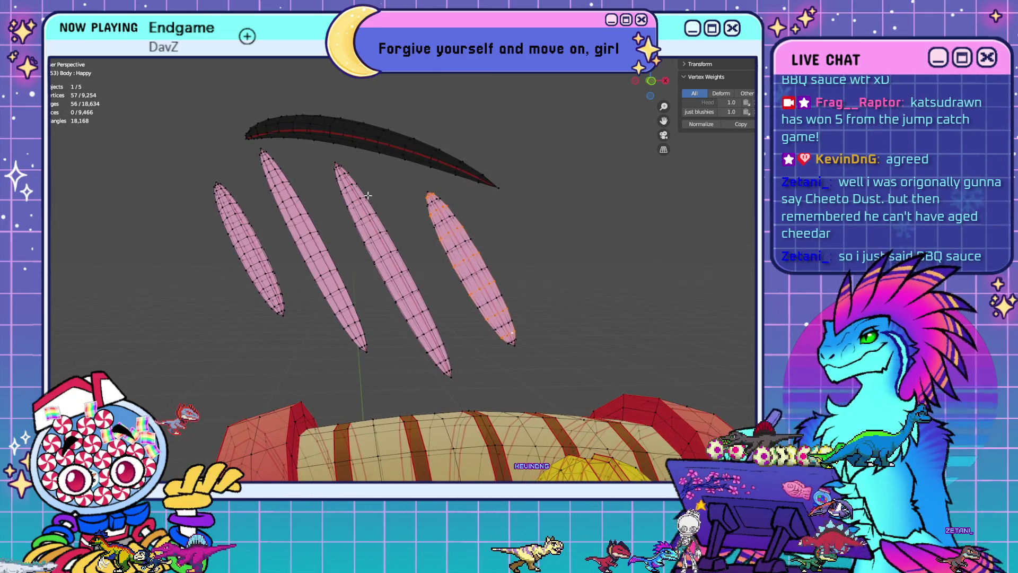
{"action": "left_click", "coordinate": [338, 169], "text": "alt+shift"}
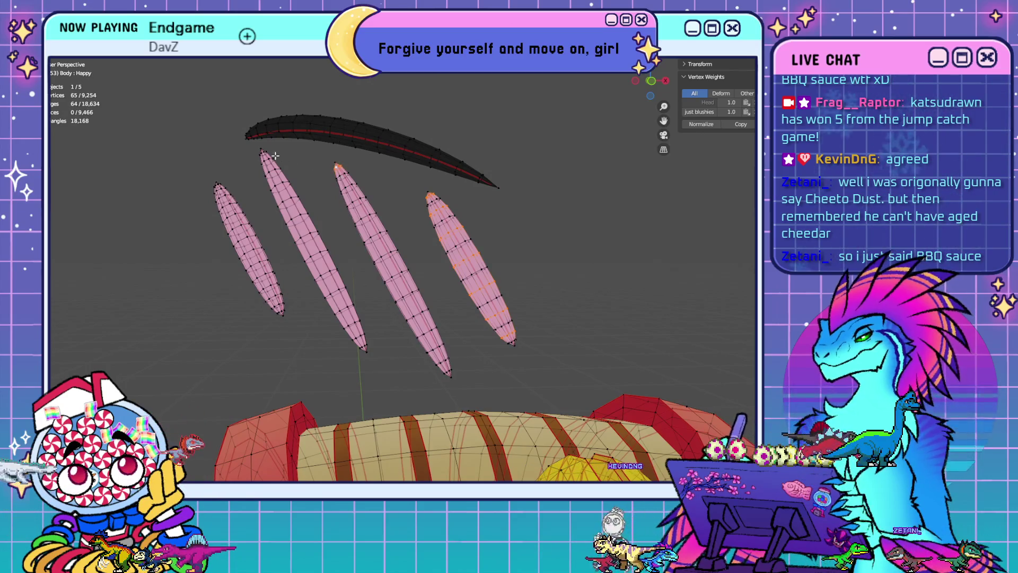
{"action": "middle_click_drag", "start_coordinate": [371, 202], "coordinate": [436, 221]}
{"action": "left_click", "coordinate": [366, 184], "text": "alt+shift"}
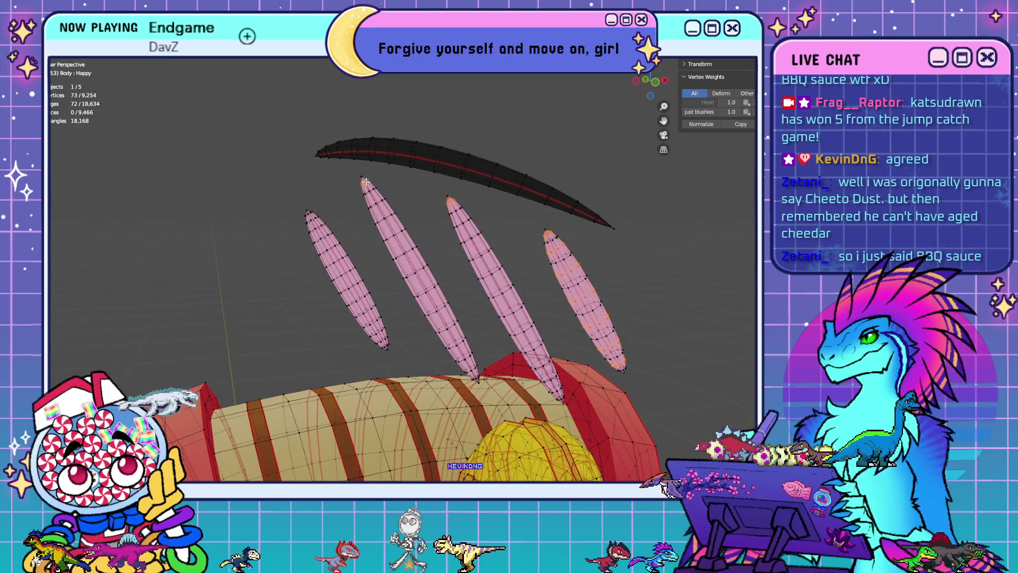
{"action": "left_click", "coordinate": [309, 217], "text": "alt+shift"}
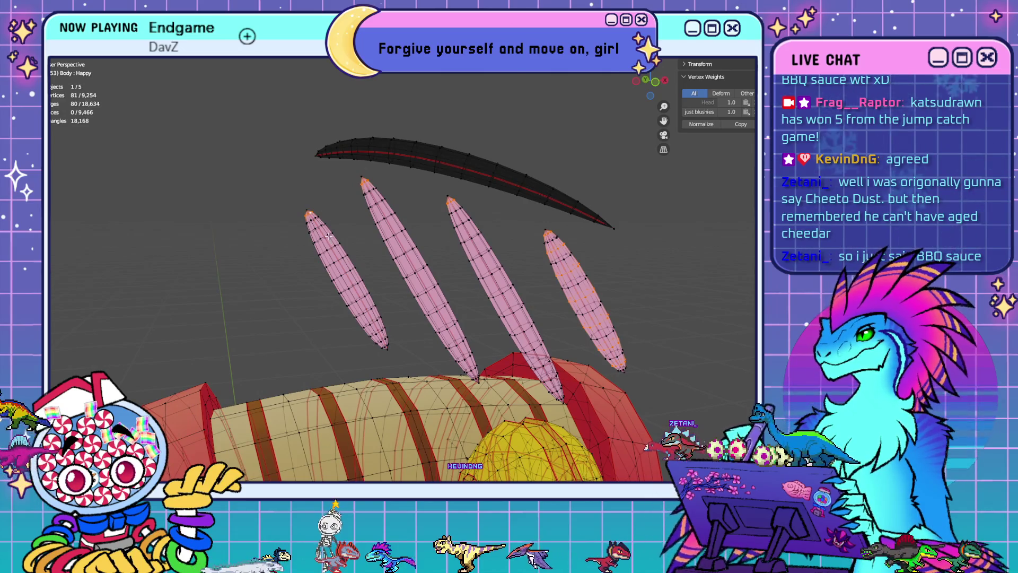
Add five more loops down the first strip and deselect one loop on the second strip
{"action": "left_click", "coordinate": [319, 225], "text": "alt+shift"}
{"action": "left_click", "coordinate": [334, 248], "text": "alt+shift"}
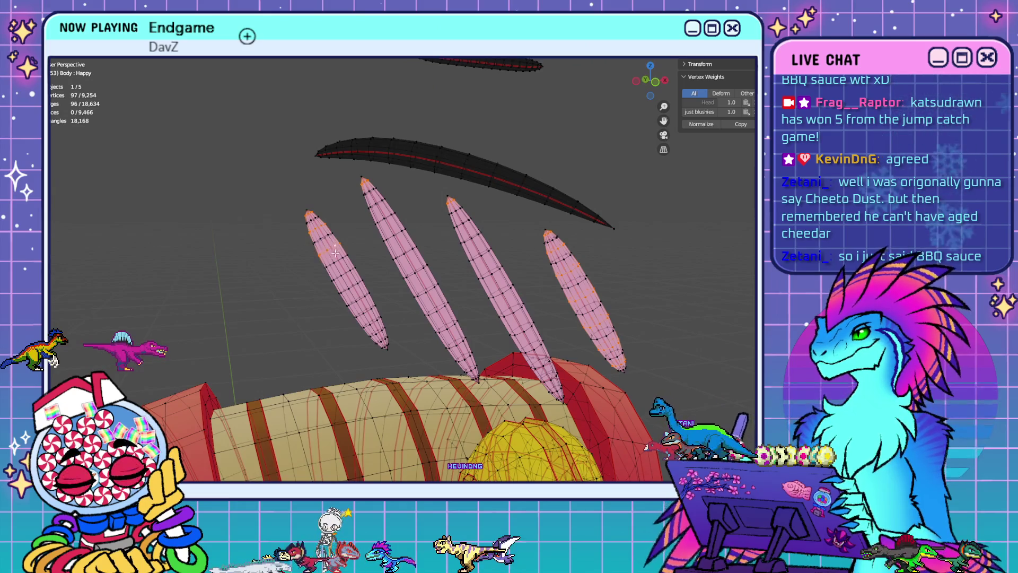
{"action": "left_click", "coordinate": [350, 276], "text": "alt+shift"}
{"action": "left_click", "coordinate": [364, 299], "text": "alt+shift"}
{"action": "left_click", "coordinate": [382, 337], "text": "alt+shift"}
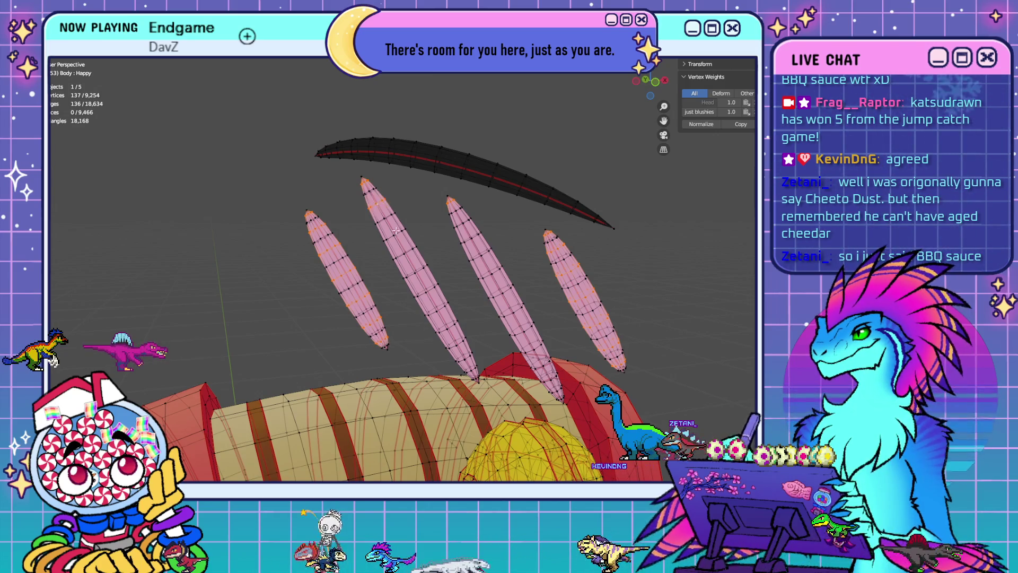
{"action": "left_click", "coordinate": [423, 262], "text": "alt+shift"}
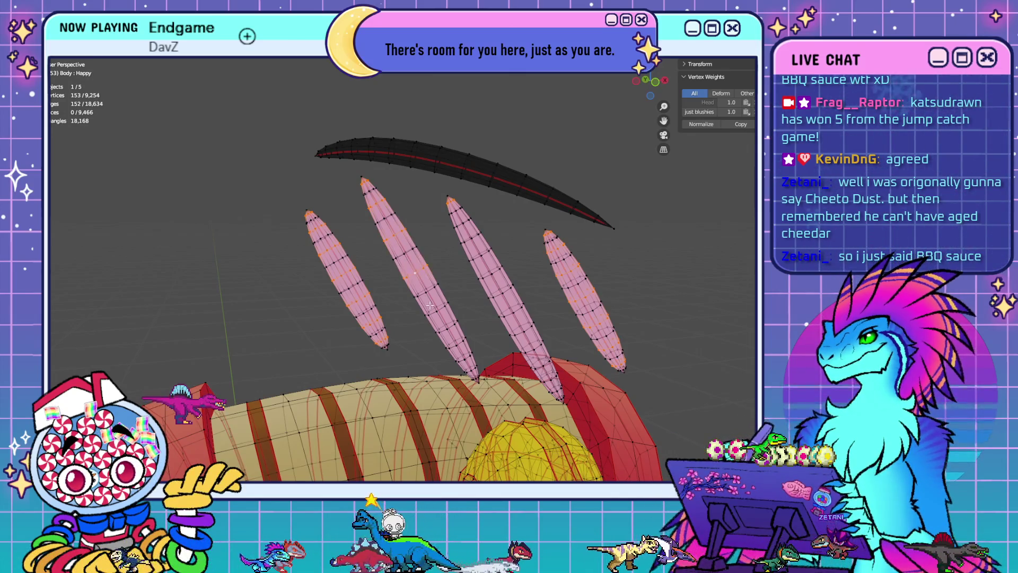
Add further edge loops along the middle strip and the third claw
{"action": "left_click", "coordinate": [447, 335], "text": "alt+shift"}
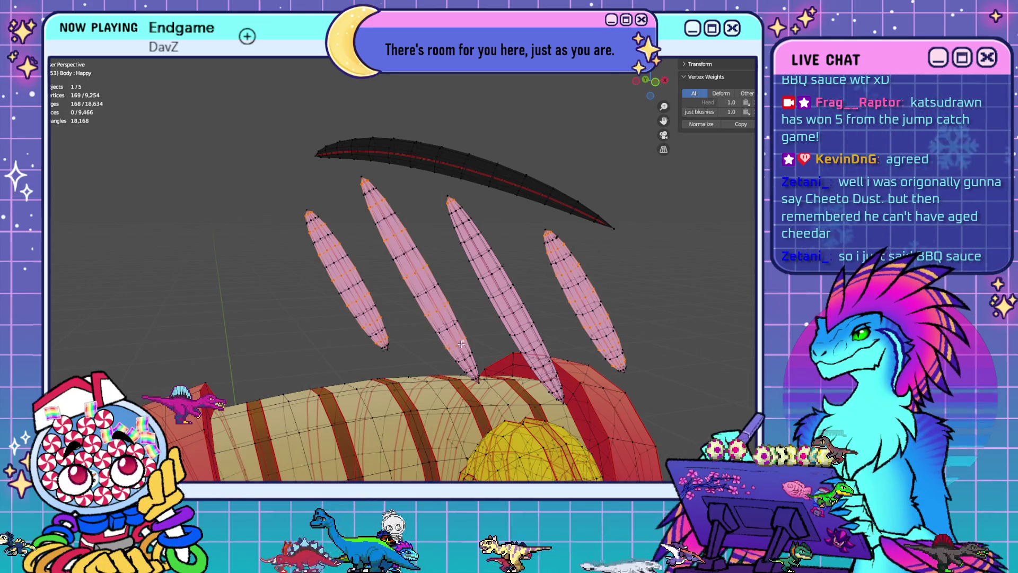
{"action": "left_click", "coordinate": [472, 220], "text": "alt+shift"}
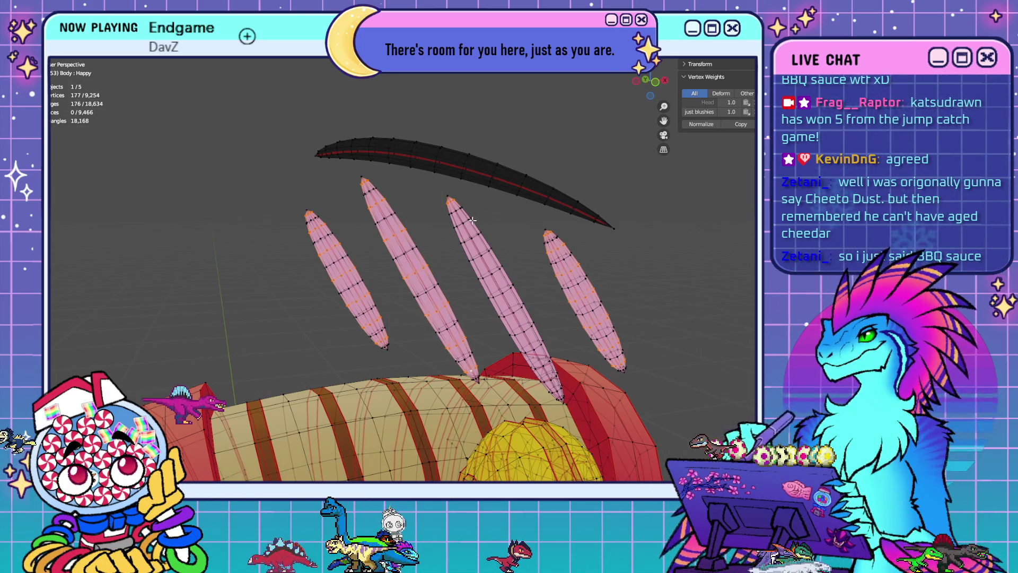
{"action": "left_click", "coordinate": [508, 294], "text": "alt+shift"}
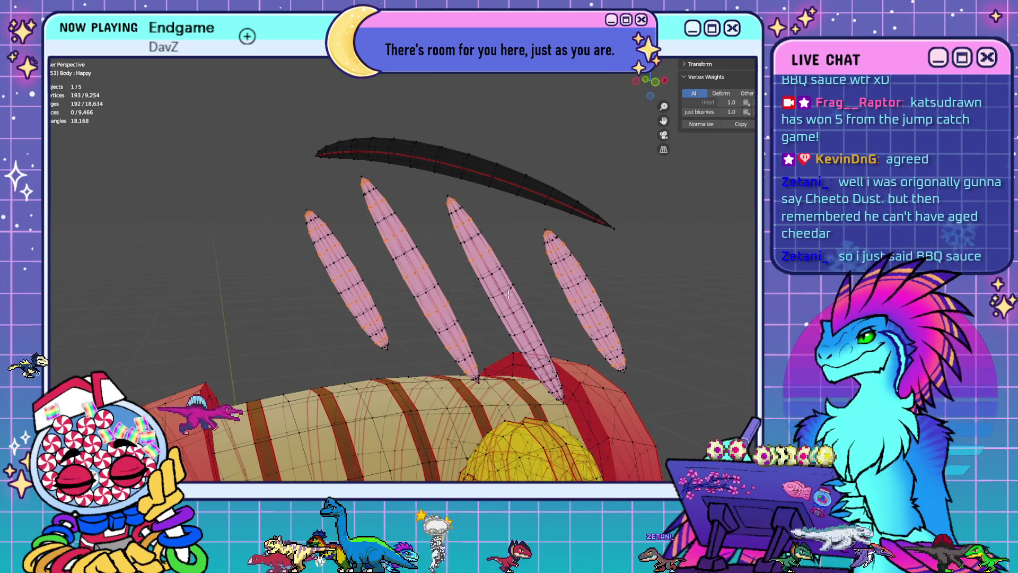
{"action": "left_click", "coordinate": [520, 313], "text": "alt+shift"}
{"action": "left_click", "coordinate": [530, 329], "text": "alt+shift"}
{"action": "middle_click_drag", "start_coordinate": [530, 329], "coordinate": [467, 302]}
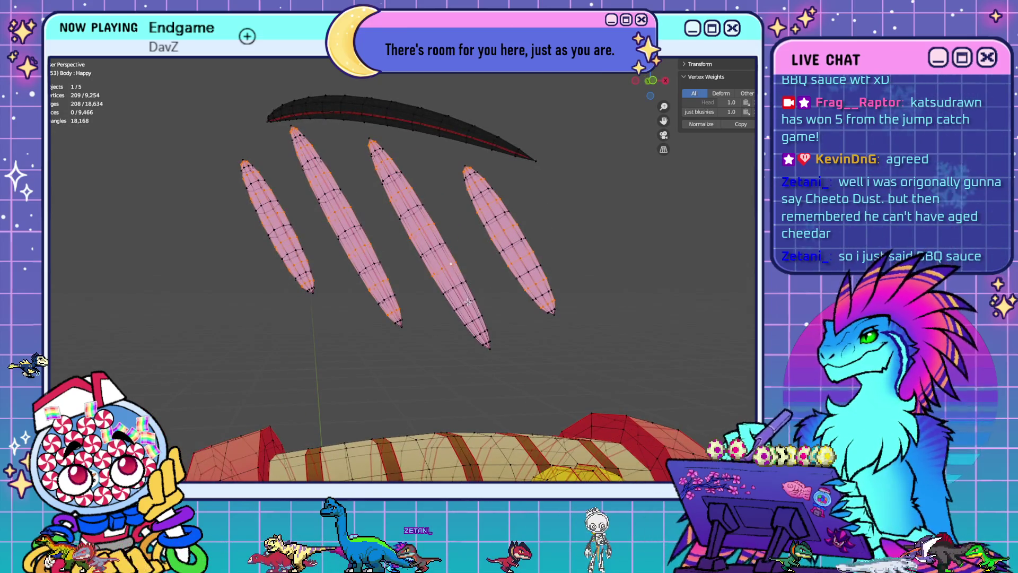
{"action": "left_click", "coordinate": [477, 324], "text": "alt+shift"}
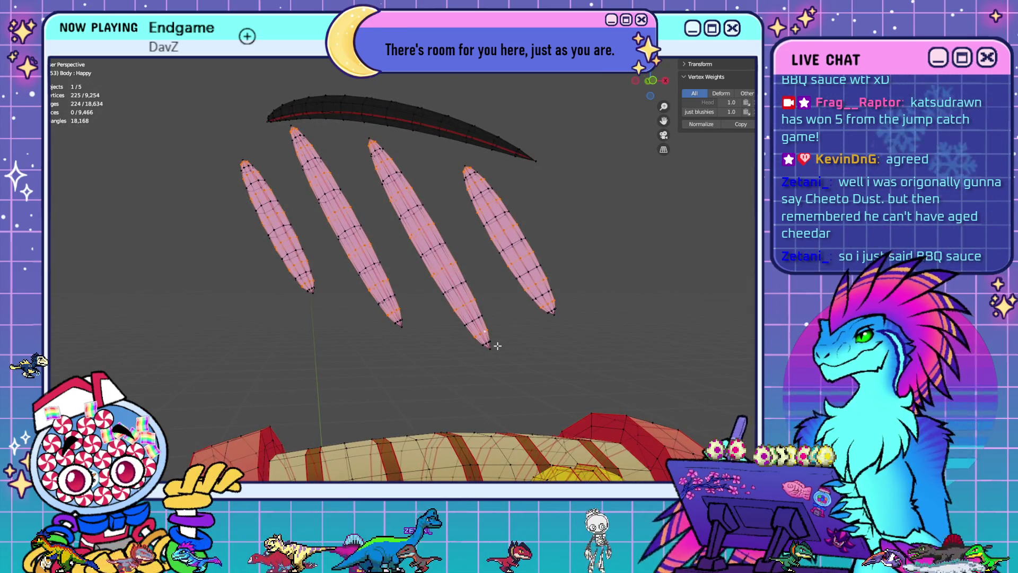
{"action": "scroll", "coordinate": [575, 356], "scroll_direction": "down", "scroll_amount": 5}
{"action": "mouse_move", "coordinate": [572, 325]}
{"action": "middle_mouse_down"}
{"action": "mouse_move", "coordinate": [357, 313]}
{"action": "mouse_move", "coordinate": [415, 291]}
{"action": "mouse_move", "coordinate": [398, 299]}
{"action": "middle_mouse_up"}
Add edge loops on the first claw and rings across the middle-left claw
{"action": "scroll", "coordinate": [397, 299], "scroll_direction": "up", "scroll_amount": 10}
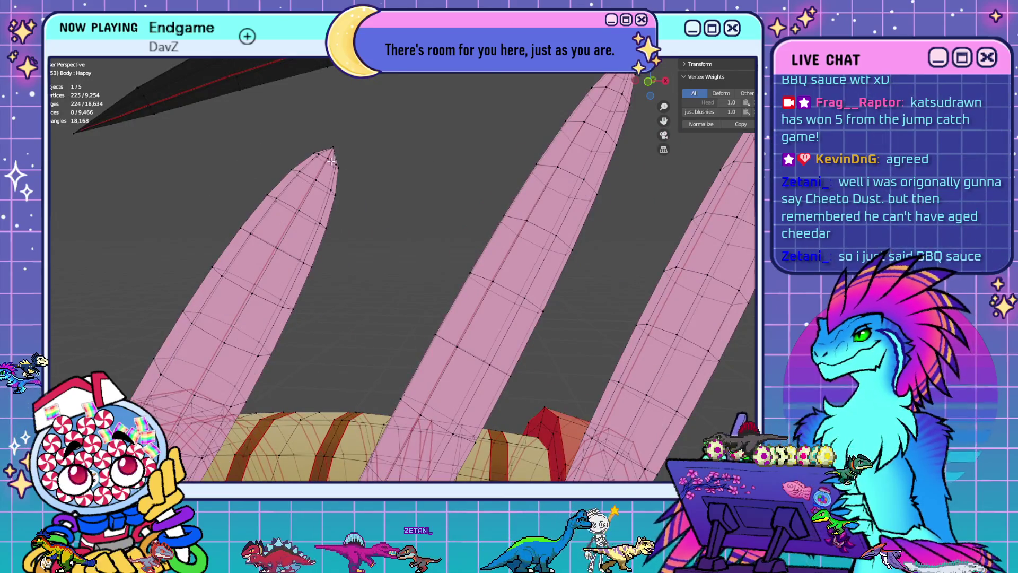
{"action": "scroll", "coordinate": [331, 161], "scroll_direction": "down", "scroll_amount": 3}
{"action": "left_click", "coordinate": [344, 212], "text": "alt+shift"}
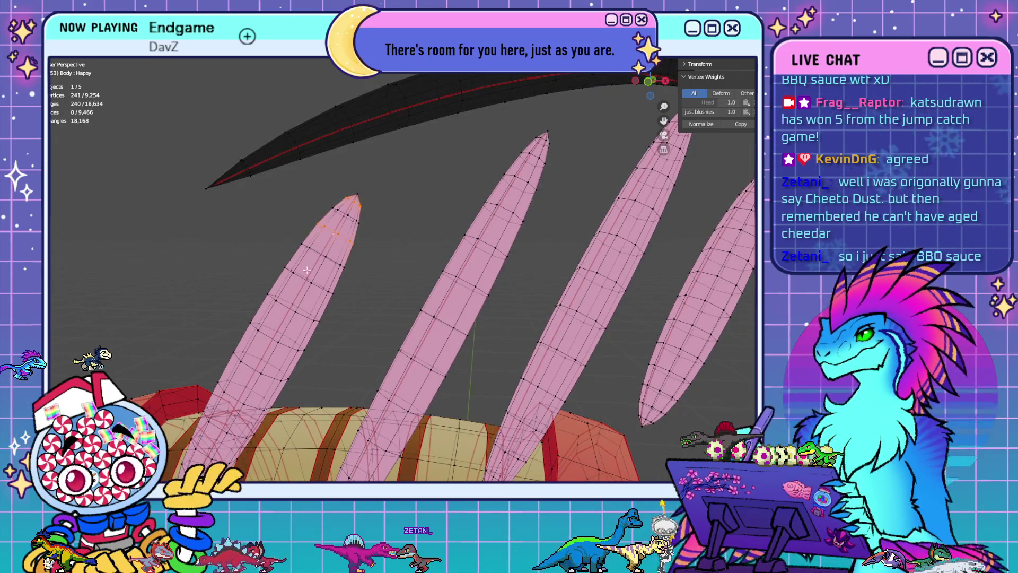
{"action": "left_click", "coordinate": [269, 334], "text": "alt+shift"}
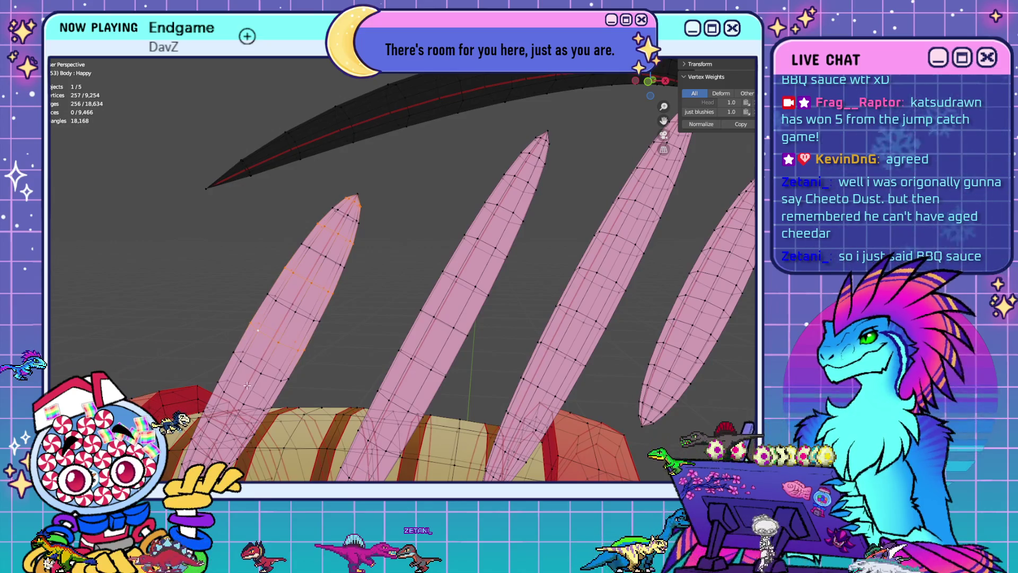
{"action": "middle_click_drag", "start_coordinate": [247, 393], "coordinate": [384, 329], "text": "shift"}
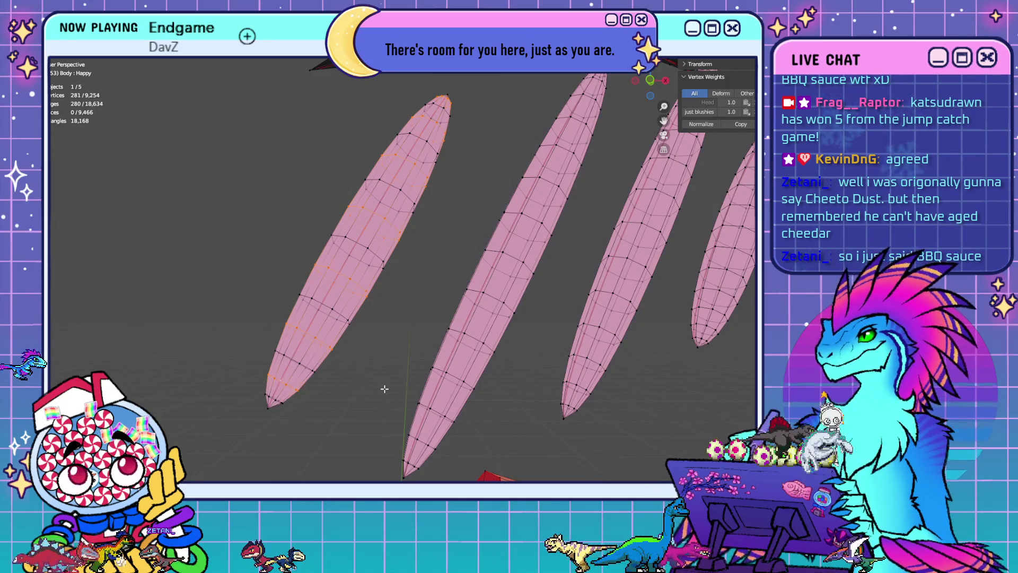
{"action": "middle_click_drag", "start_coordinate": [384, 389], "coordinate": [466, 257]}
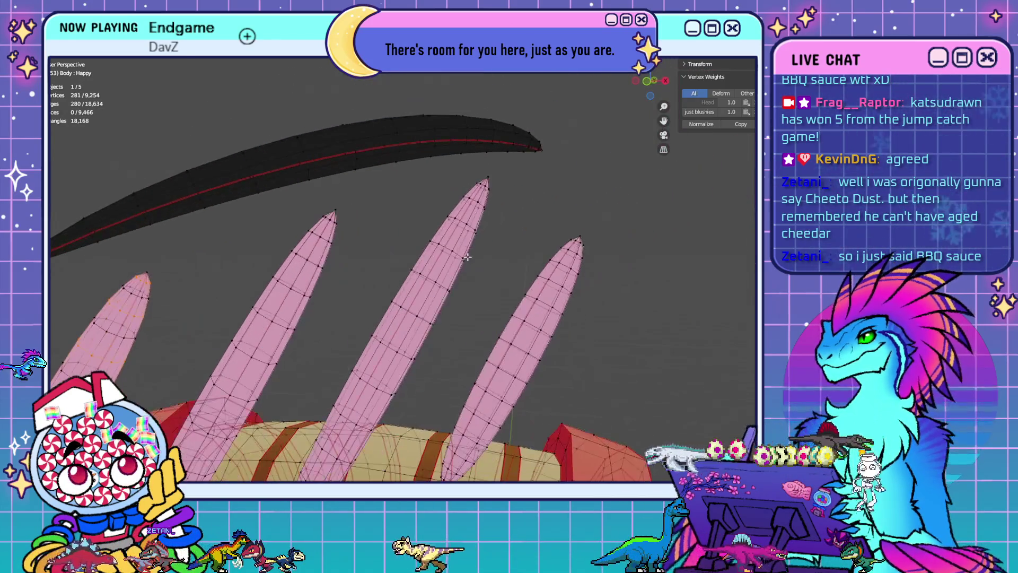
{"action": "middle_click_drag", "start_coordinate": [358, 258], "coordinate": [406, 190]}
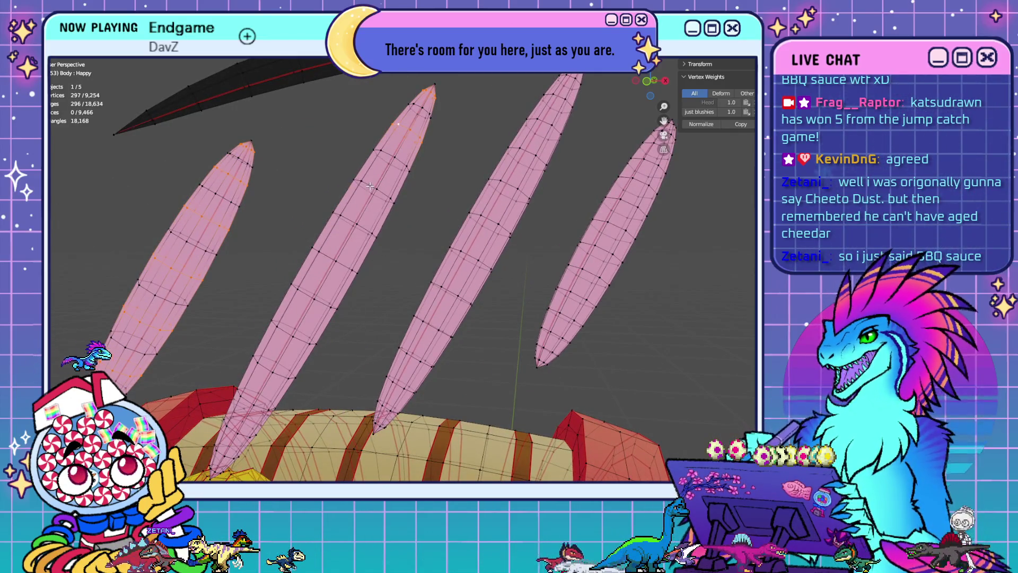
{"action": "left_click", "coordinate": [324, 260], "text": "alt+shift"}
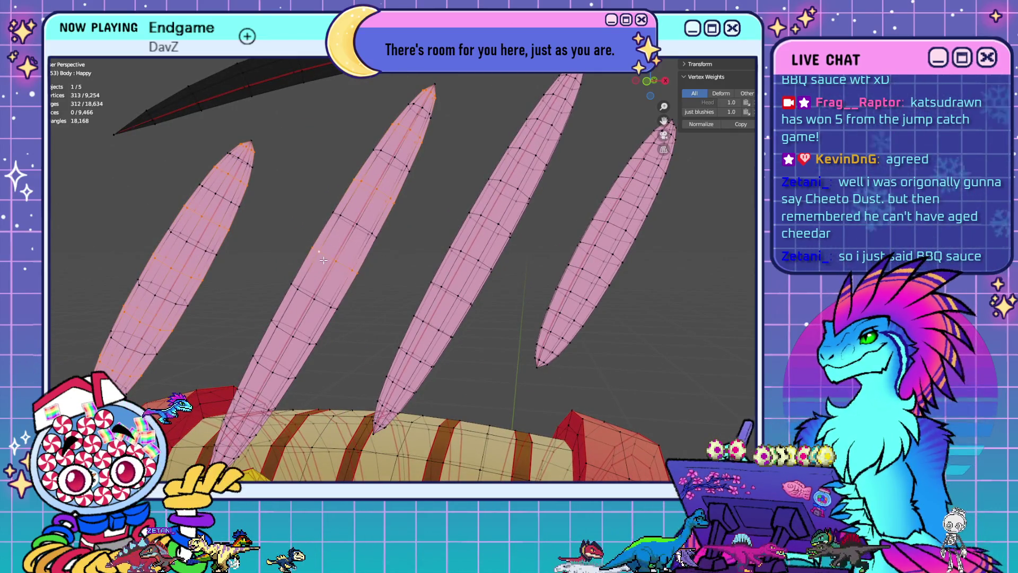
{"action": "left_click", "coordinate": [286, 335], "text": "alt+shift"}
Add loops near the claw tips, undoing two mistaken loop additions
{"action": "middle_click_drag", "start_coordinate": [286, 335], "coordinate": [315, 317]}
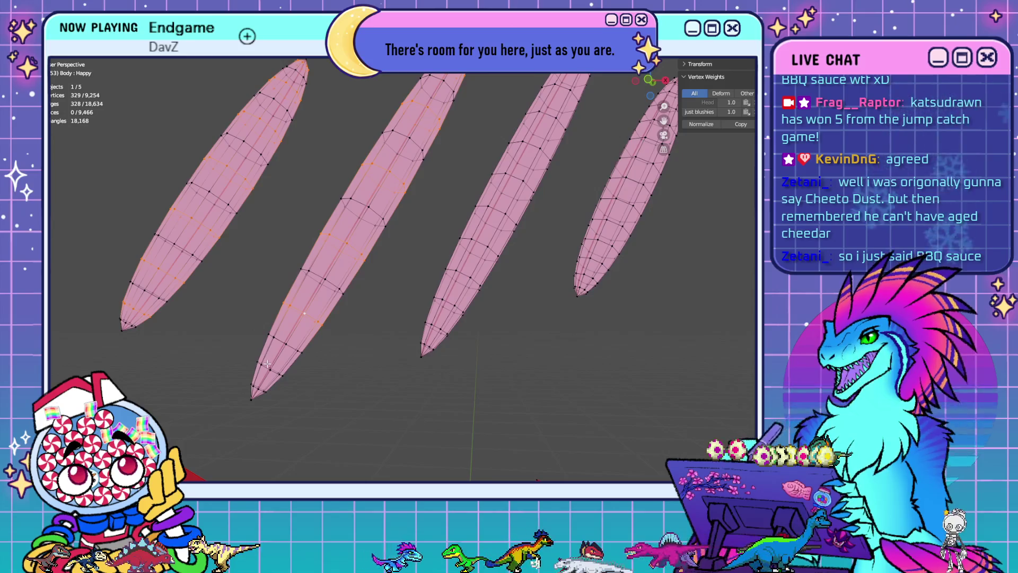
{"action": "middle_click_drag", "start_coordinate": [542, 303], "coordinate": [487, 216]}
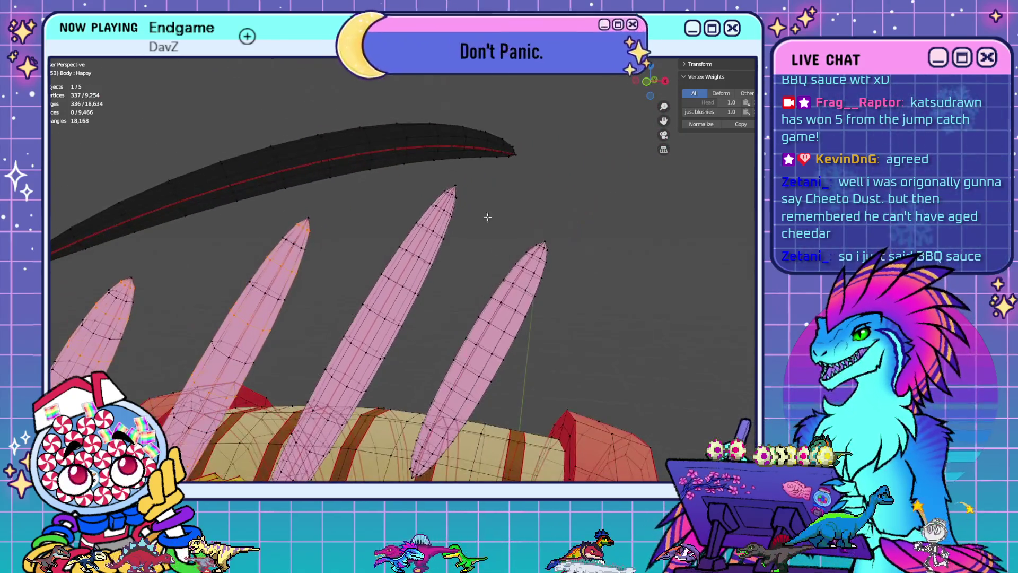
{"action": "left_click", "coordinate": [428, 228], "text": "alt+shift"}
{"action": "left_click", "coordinate": [393, 283], "text": "alt+shift"}
{"action": "mouse_move", "coordinate": [393, 283]}
{"action": "middle_mouse_down"}
{"action": "mouse_move", "coordinate": [461, 304]}
{"action": "mouse_move", "coordinate": [493, 255]}
{"action": "middle_mouse_up"}
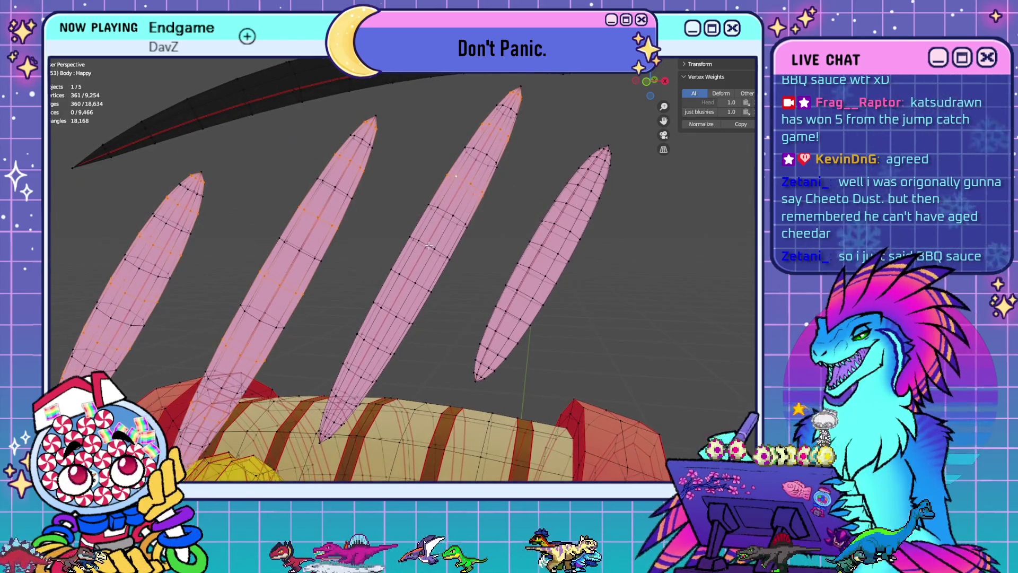
{"action": "left_click", "coordinate": [427, 287], "text": "alt+shift"}
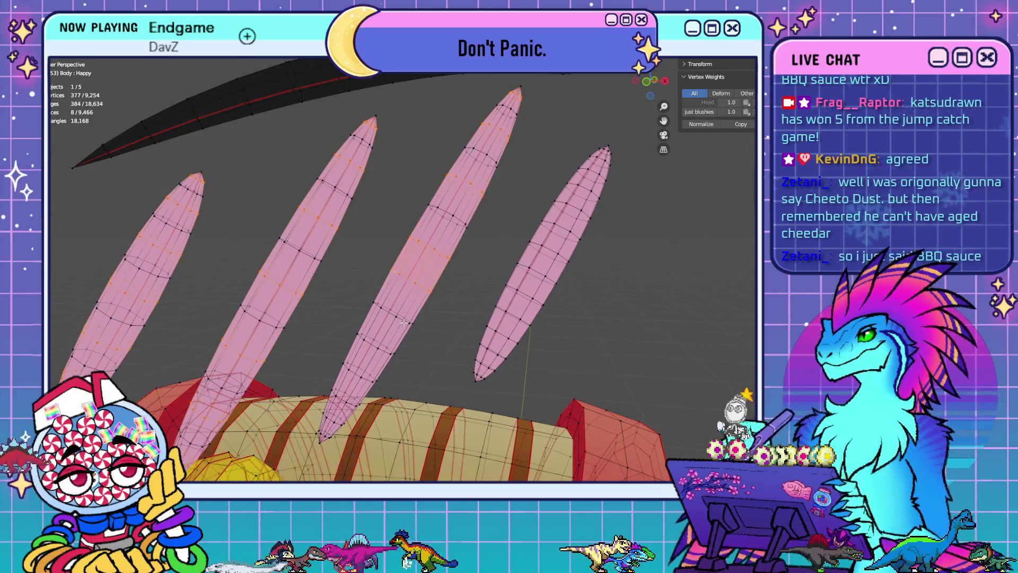
{"action": "left_click", "coordinate": [427, 318], "text": "alt+shift"}
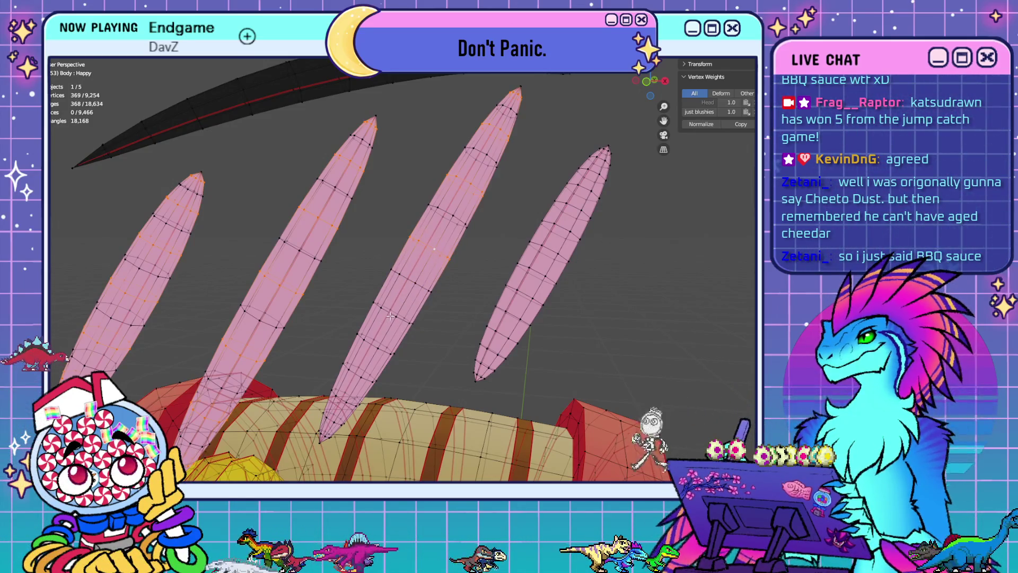
{"action": "key", "text": "ctrl+z"}
{"action": "key", "text": "ctrl+z"}
Add more edge loops along the third claw and one final loop, reaching 449 selected vertices
{"action": "middle_click_drag", "start_coordinate": [461, 345], "coordinate": [461, 255]}
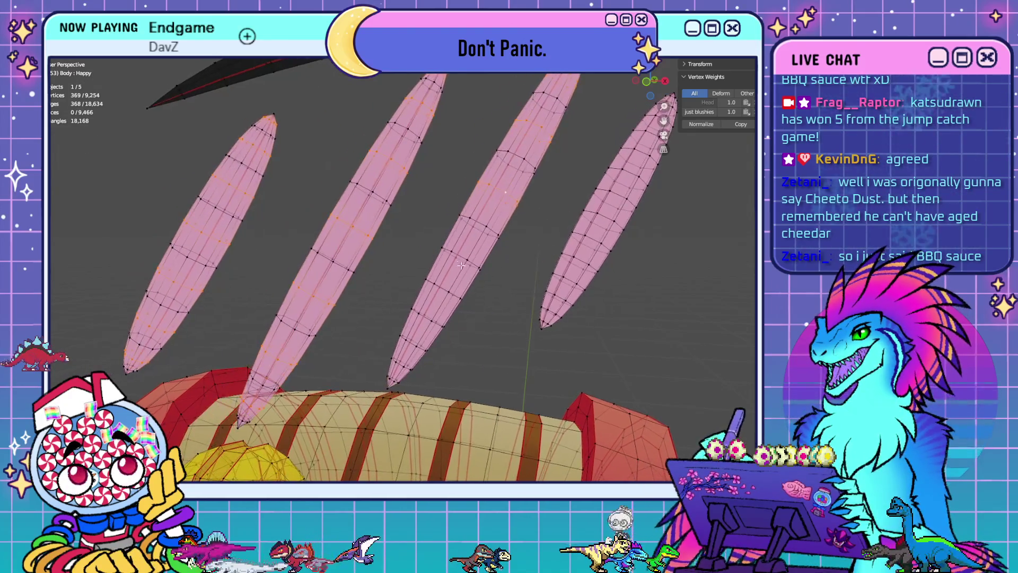
{"action": "left_click", "coordinate": [403, 362], "text": "alt+shift"}
{"action": "left_click", "coordinate": [543, 336], "text": "alt+shift"}
{"action": "mouse_move", "coordinate": [543, 339]}
{"action": "middle_mouse_down"}
{"action": "mouse_move", "coordinate": [482, 368]}
{"action": "mouse_move", "coordinate": [557, 226]}
{"action": "mouse_move", "coordinate": [462, 234]}
{"action": "mouse_move", "coordinate": [498, 259]}
{"action": "mouse_move", "coordinate": [465, 231]}
{"action": "middle_mouse_up"}
{"action": "left_click", "coordinate": [461, 234], "text": "alt+shift"}
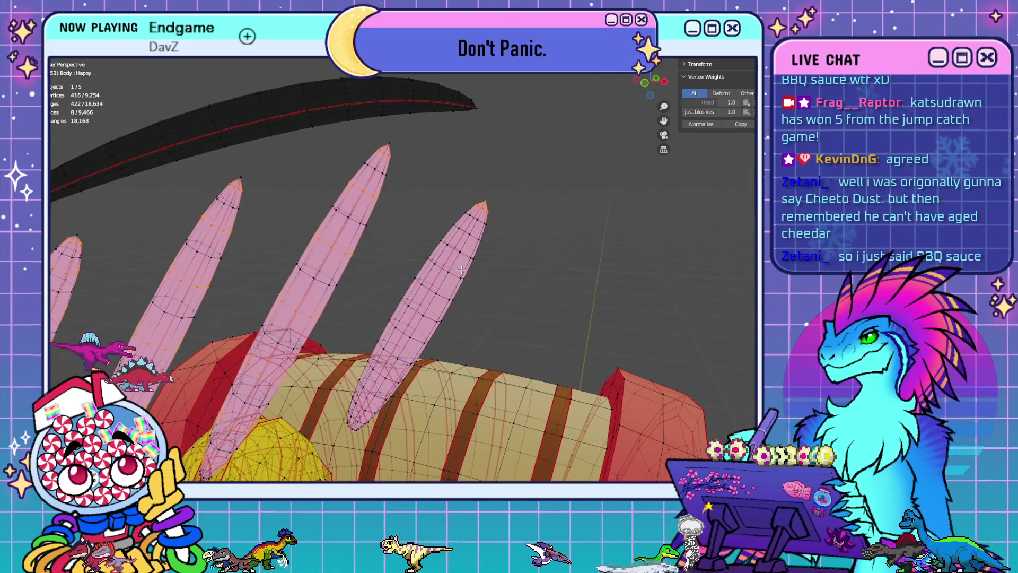
{"action": "left_click", "coordinate": [466, 231], "text": "alt+shift"}
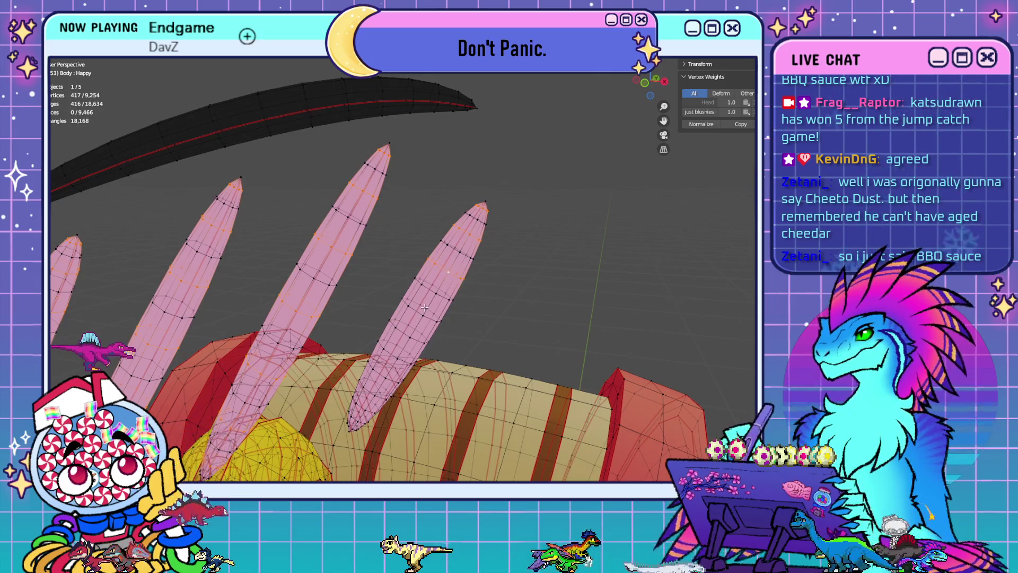
{"action": "mouse_move", "coordinate": [540, 337]}
{"action": "middle_mouse_down"}
{"action": "mouse_move", "coordinate": [545, 329]}
{"action": "mouse_move", "coordinate": [450, 302]}
{"action": "mouse_move", "coordinate": [526, 289]}
{"action": "middle_mouse_up"}
{"action": "left_click", "coordinate": [438, 298], "text": "alt+shift"}
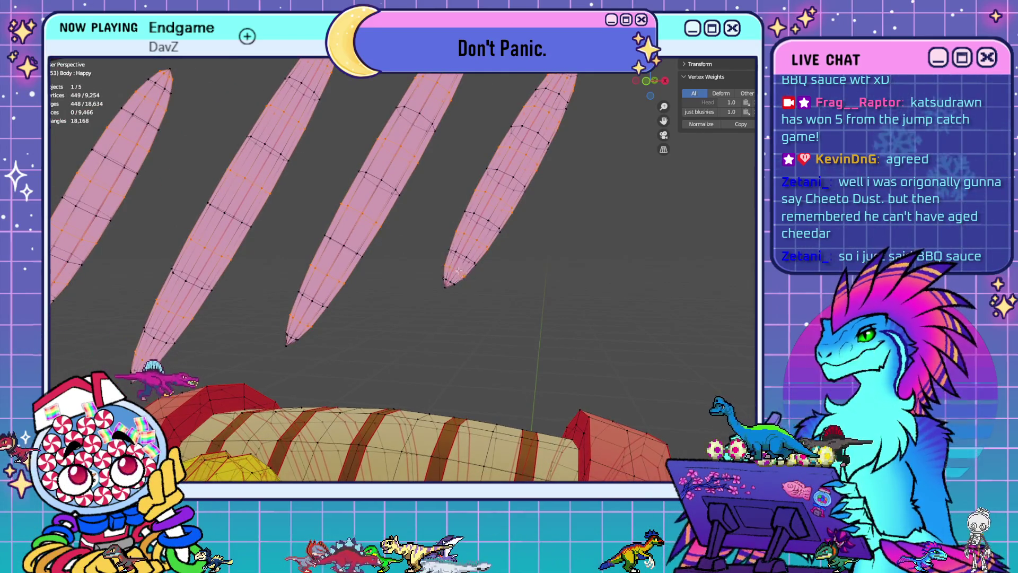
{"action": "scroll", "coordinate": [541, 282], "scroll_direction": "down", "scroll_amount": 5}
{"action": "left_click", "coordinate": [263, 225], "text": "alt+shift"}
{"action": "scroll", "coordinate": [539, 246], "scroll_direction": "up", "scroll_amount": 3}
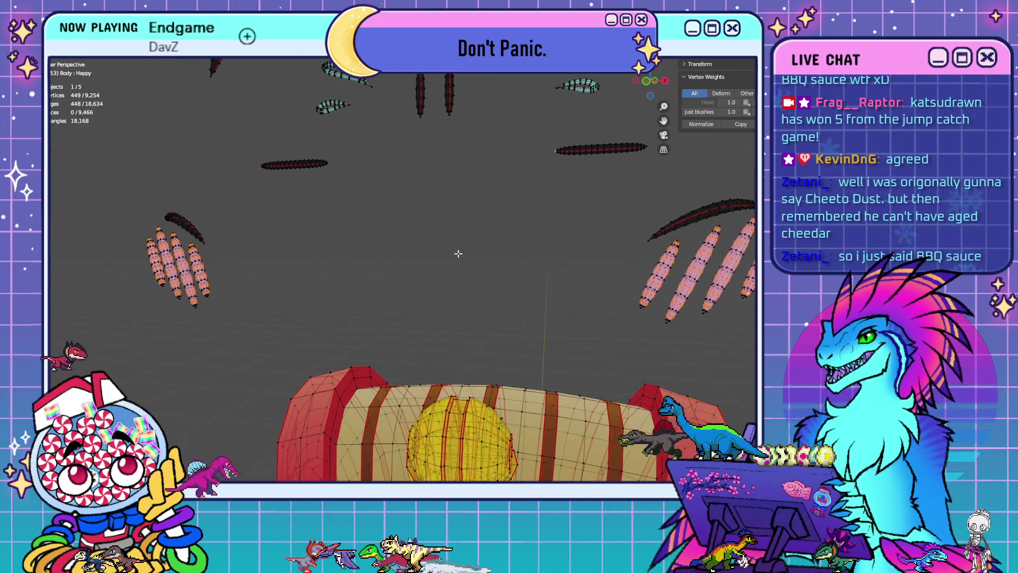
Dissolve the selected claw edge loops, leaving 8,806 vertices, and orbit to inspect the simplified claws
{"action": "key", "text": "x"}
{"action": "left_click", "coordinate": [425, 259]}
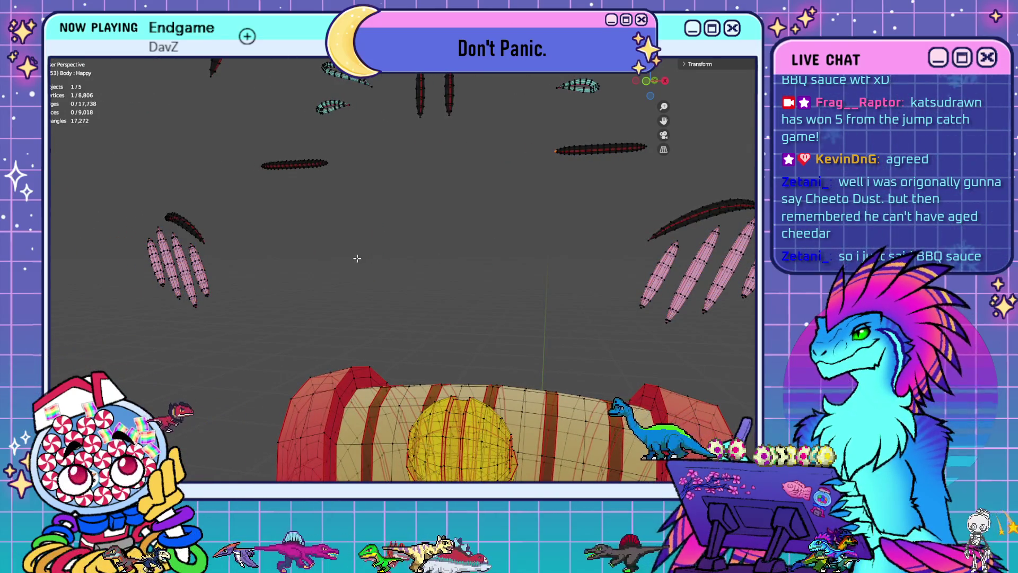
{"action": "mouse_move", "coordinate": [359, 256]}
{"action": "middle_mouse_down"}
{"action": "mouse_move", "coordinate": [384, 273]}
{"action": "mouse_move", "coordinate": [366, 278]}
{"action": "middle_mouse_up"}
{"action": "middle_click_drag", "start_coordinate": [289, 272], "coordinate": [445, 236]}
{"action": "scroll", "coordinate": [445, 238], "scroll_direction": "up", "scroll_amount": 5}
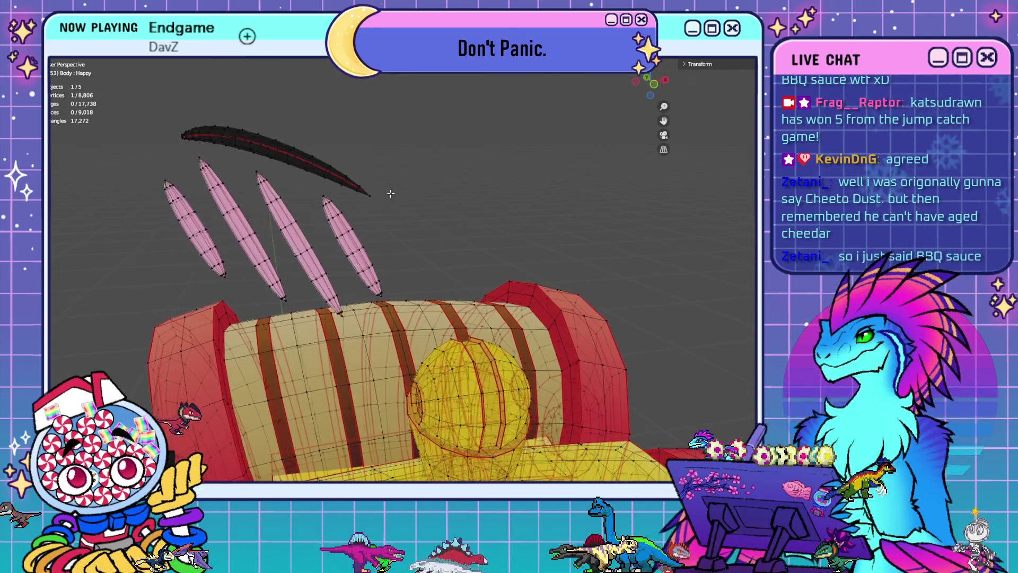
{"action": "mouse_move", "coordinate": [511, 255]}
{"action": "middle_mouse_down"}
{"action": "mouse_move", "coordinate": [528, 289]}
{"action": "mouse_move", "coordinate": [532, 269]}
{"action": "mouse_move", "coordinate": [486, 274]}
{"action": "mouse_move", "coordinate": [503, 272]}
{"action": "middle_mouse_up"}
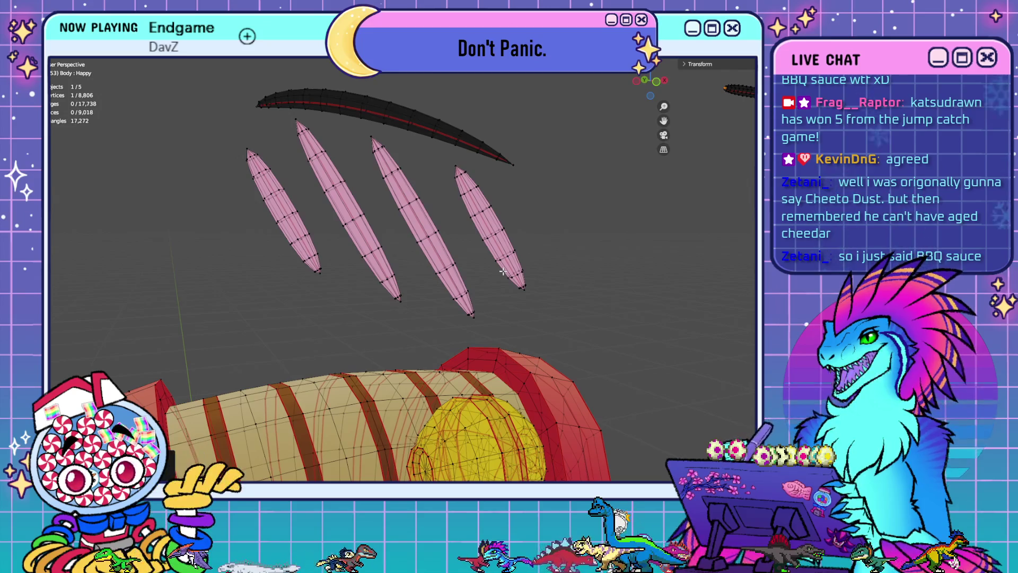
{"action": "middle_click_drag", "start_coordinate": [541, 293], "coordinate": [327, 252]}
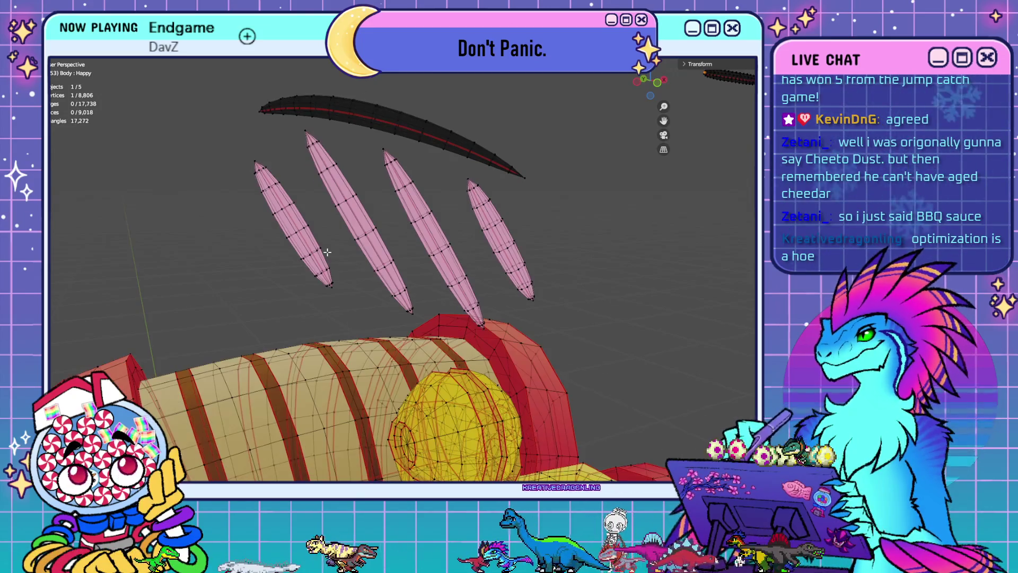
{"action": "left_click", "coordinate": [273, 183], "text": "ctrl"}
Select the tip vertex loops at the ends of the pink claw strokes
{"action": "mouse_move", "coordinate": [350, 289]}
{"action": "middle_mouse_down"}
{"action": "mouse_move", "coordinate": [357, 303]}
{"action": "mouse_move", "coordinate": [350, 288]}
{"action": "mouse_move", "coordinate": [388, 278]}
{"action": "middle_mouse_up"}
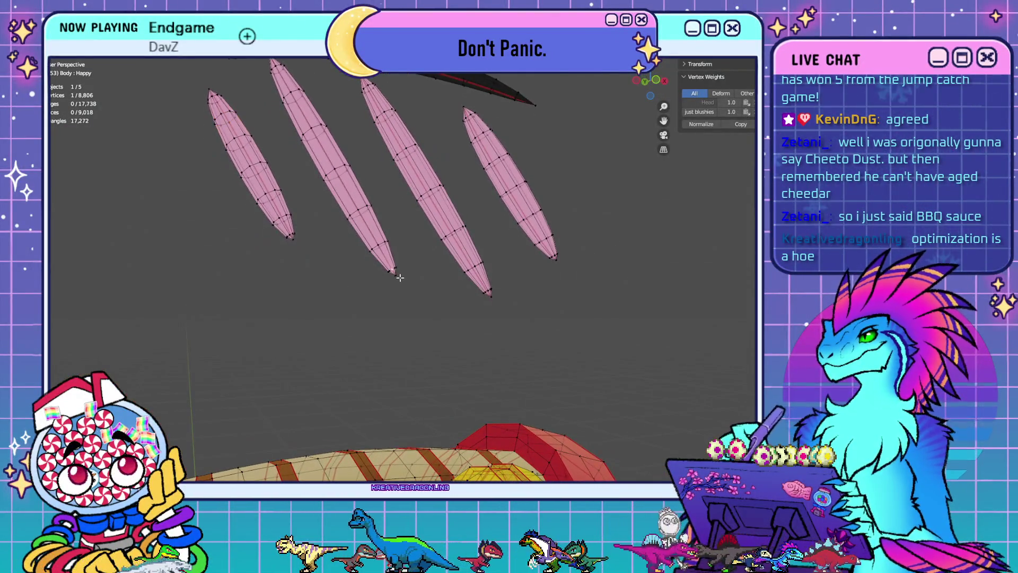
{"action": "scroll", "coordinate": [392, 272], "scroll_direction": "up", "scroll_amount": 4}
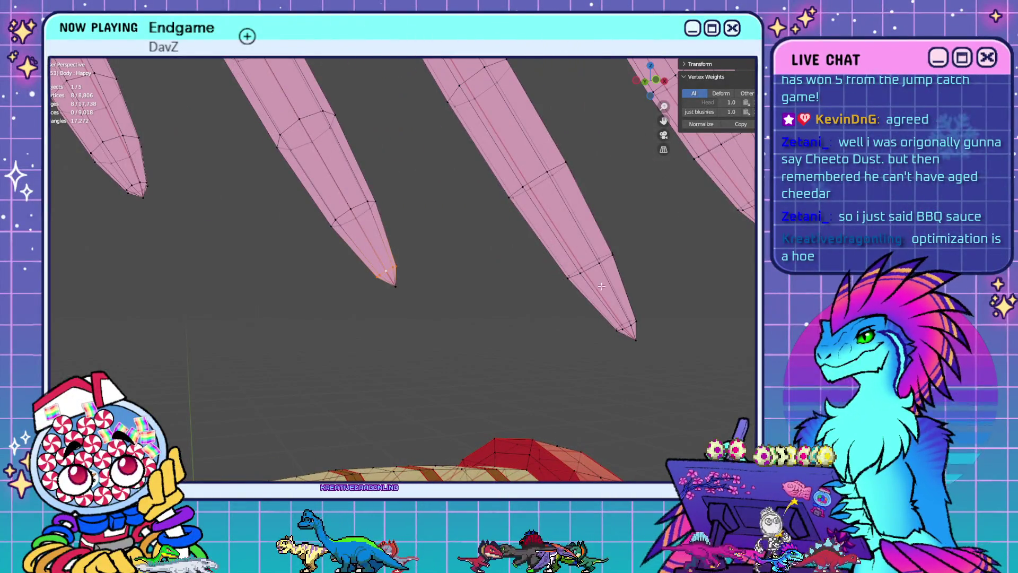
{"action": "left_click", "coordinate": [631, 324], "text": "ctrl"}
{"action": "left_click", "coordinate": [142, 187], "text": "ctrl"}
{"action": "middle_click_drag", "start_coordinate": [142, 186], "coordinate": [528, 264]}
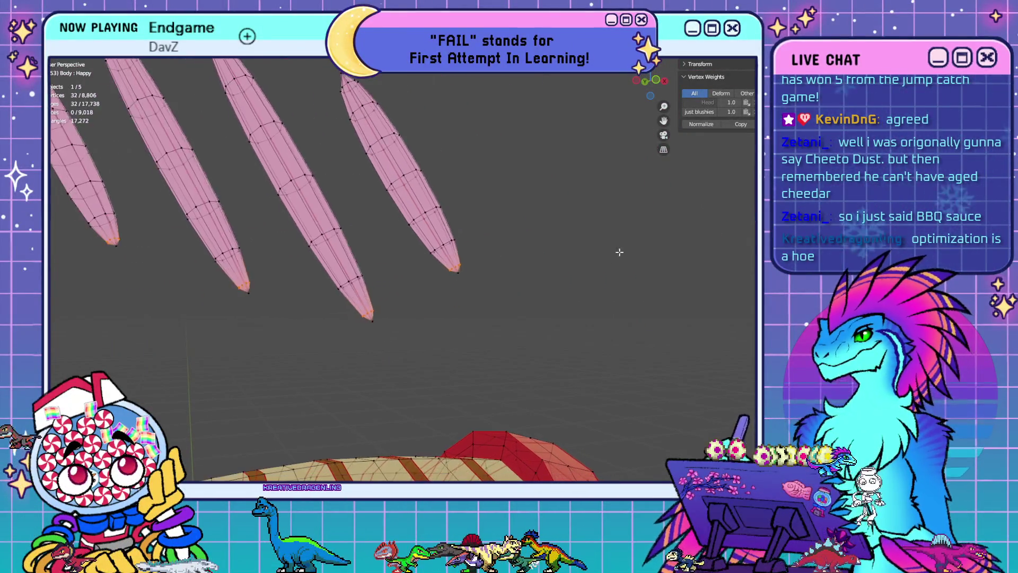
{"action": "scroll", "coordinate": [267, 255], "scroll_direction": "down", "scroll_amount": 5}
{"action": "middle_click_drag", "start_coordinate": [641, 301], "coordinate": [386, 312], "text": "shift"}
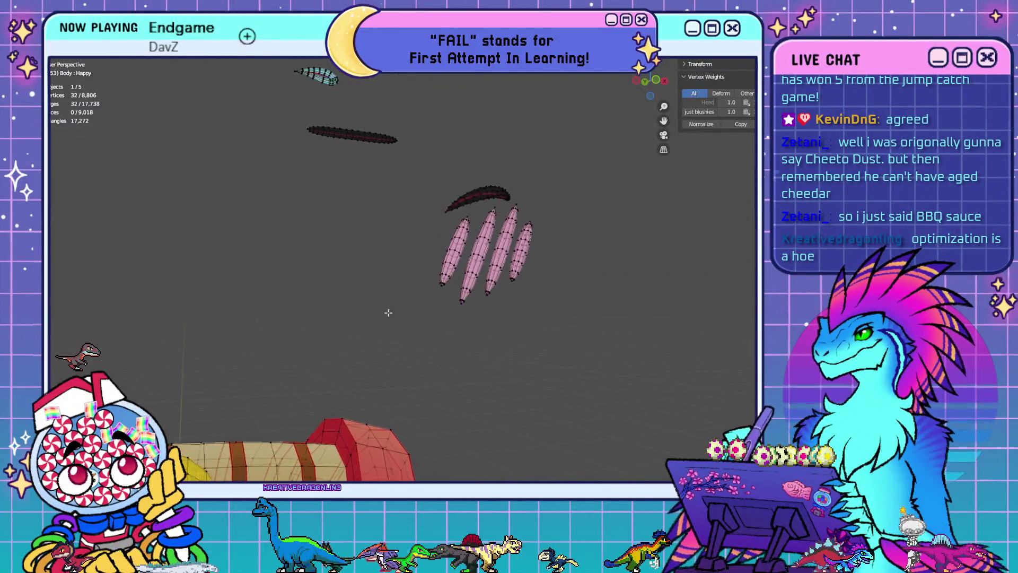
{"action": "scroll", "coordinate": [387, 311], "scroll_direction": "up", "scroll_amount": 5}
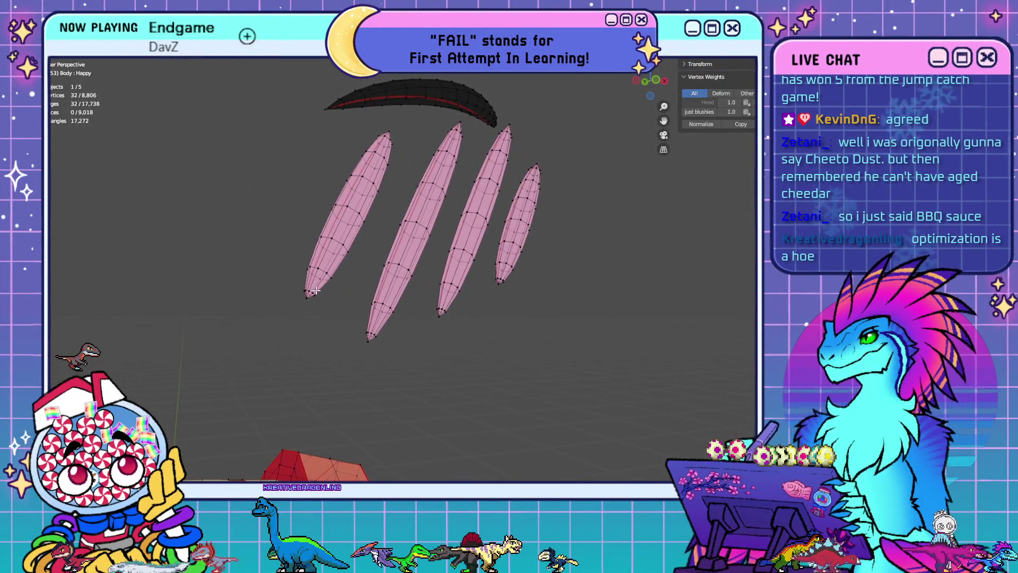
{"action": "left_click", "coordinate": [309, 296], "text": "alt"}
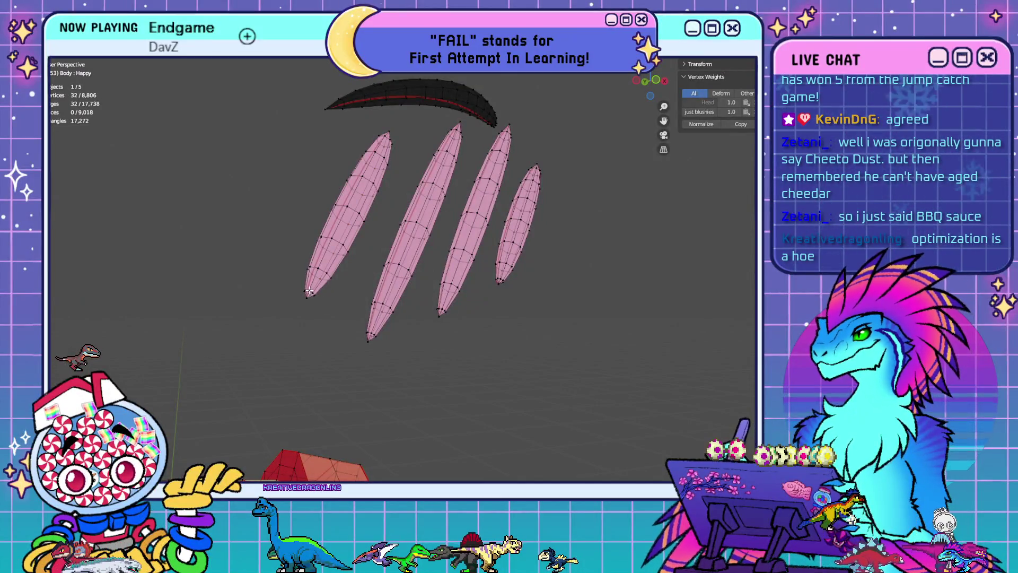
{"action": "left_click", "coordinate": [309, 291], "text": "alt+shift"}
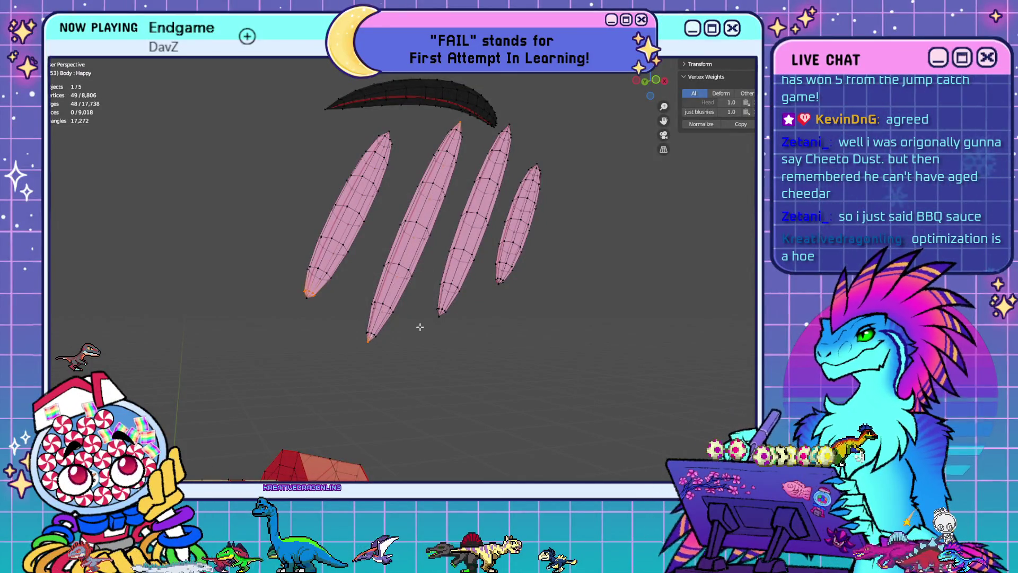
{"action": "mouse_move", "coordinate": [466, 339]}
{"action": "middle_mouse_down"}
{"action": "mouse_move", "coordinate": [450, 346]}
{"action": "mouse_move", "coordinate": [567, 391]}
{"action": "mouse_move", "coordinate": [166, 352]}
{"action": "mouse_move", "coordinate": [313, 333]}
{"action": "middle_mouse_up"}
{"action": "left_click", "coordinate": [380, 322], "text": "shift"}
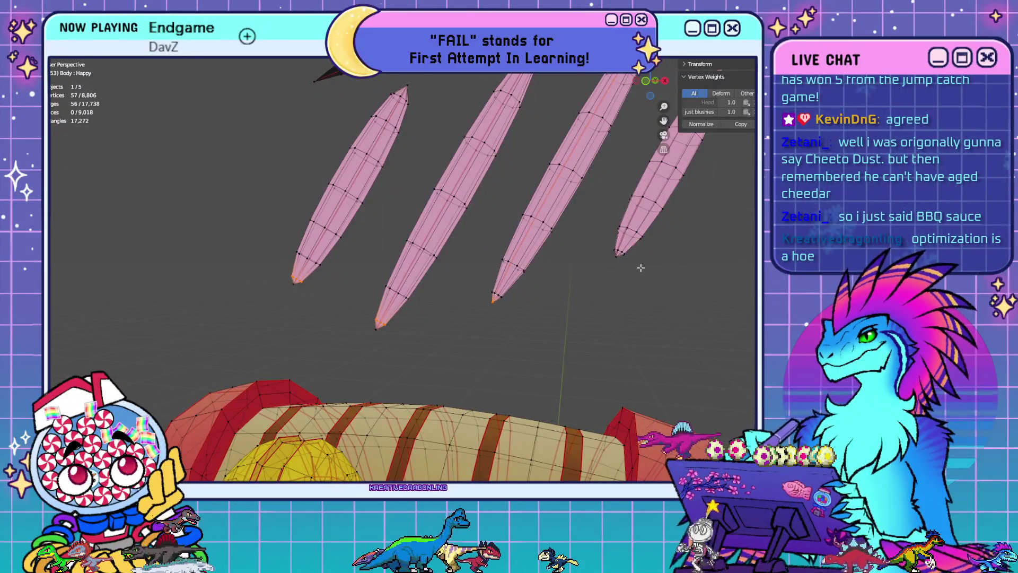
Add the remaining stroke tips and delete the selected vertices, leaving 8,742 vertices
{"action": "mouse_move", "coordinate": [646, 275]}
{"action": "middle_mouse_down"}
{"action": "mouse_move", "coordinate": [640, 291]}
{"action": "mouse_move", "coordinate": [507, 304]}
{"action": "middle_mouse_up"}
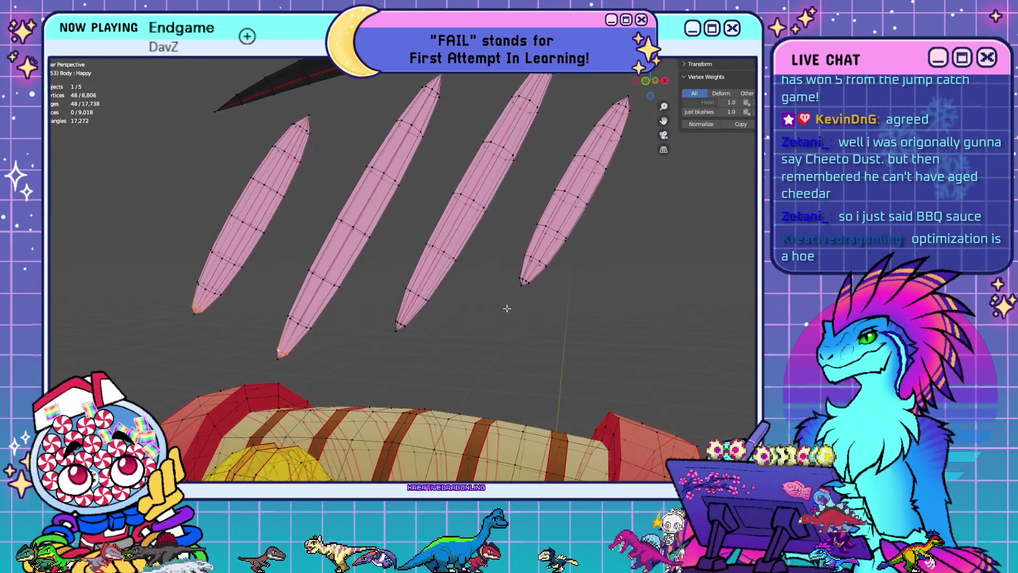
{"action": "left_click", "coordinate": [523, 279], "text": "shift"}
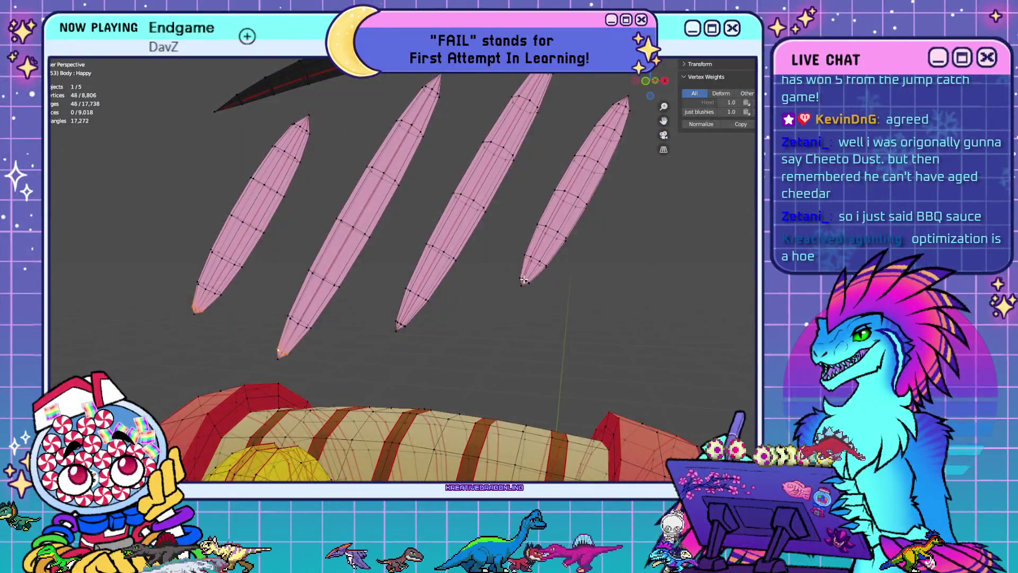
{"action": "left_click", "coordinate": [398, 323], "text": "shift"}
{"action": "mouse_move", "coordinate": [496, 334]}
{"action": "middle_mouse_down"}
{"action": "mouse_move", "coordinate": [495, 346]}
{"action": "mouse_move", "coordinate": [652, 302]}
{"action": "mouse_move", "coordinate": [525, 307]}
{"action": "middle_mouse_up"}
{"action": "key", "text": "x"}
{"action": "left_click", "coordinate": [526, 307]}
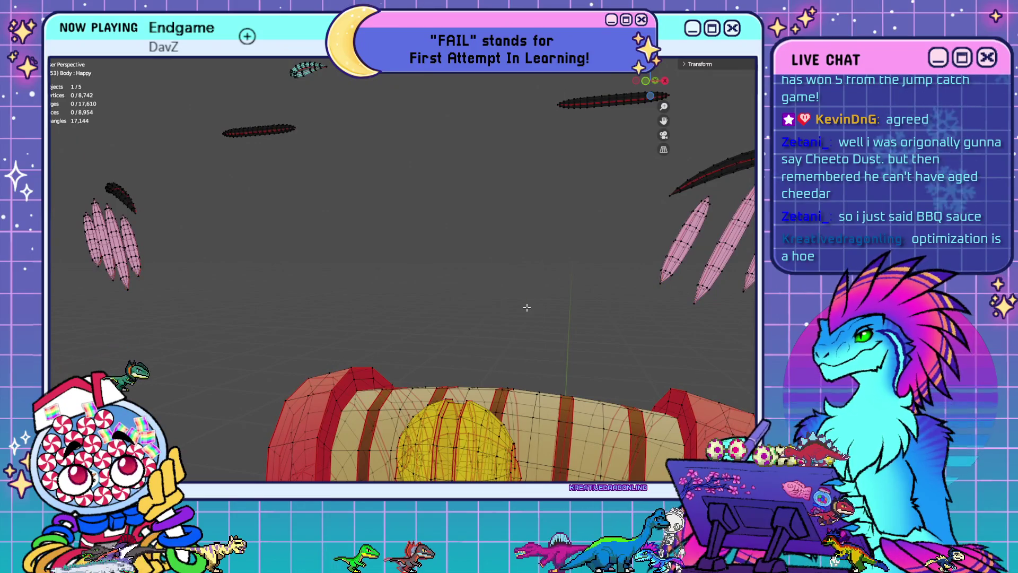
{"action": "mouse_move", "coordinate": [526, 307]}
{"action": "middle_mouse_down"}
{"action": "mouse_move", "coordinate": [536, 280]}
{"action": "mouse_move", "coordinate": [580, 285]}
{"action": "middle_mouse_up"}
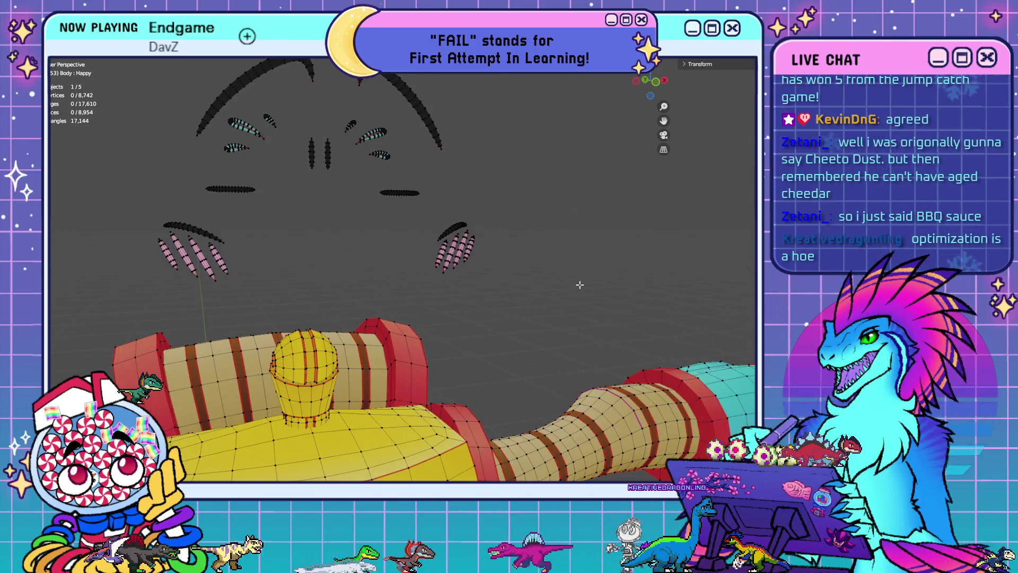
{"action": "middle_click_drag", "start_coordinate": [401, 276], "coordinate": [354, 279]}
{"action": "key", "text": "Tab"}
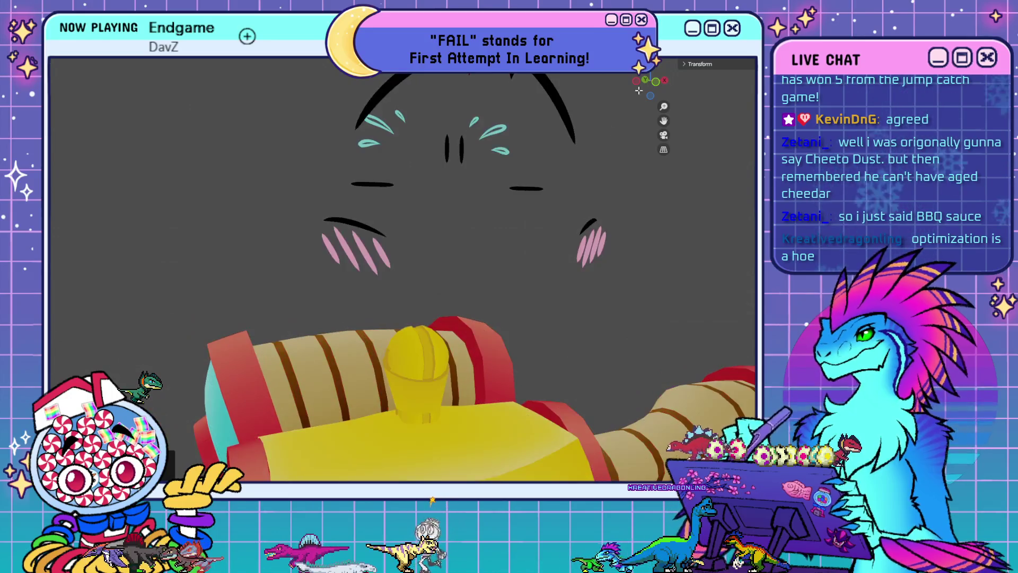
{"action": "middle_click_drag", "start_coordinate": [536, 271], "coordinate": [513, 270]}
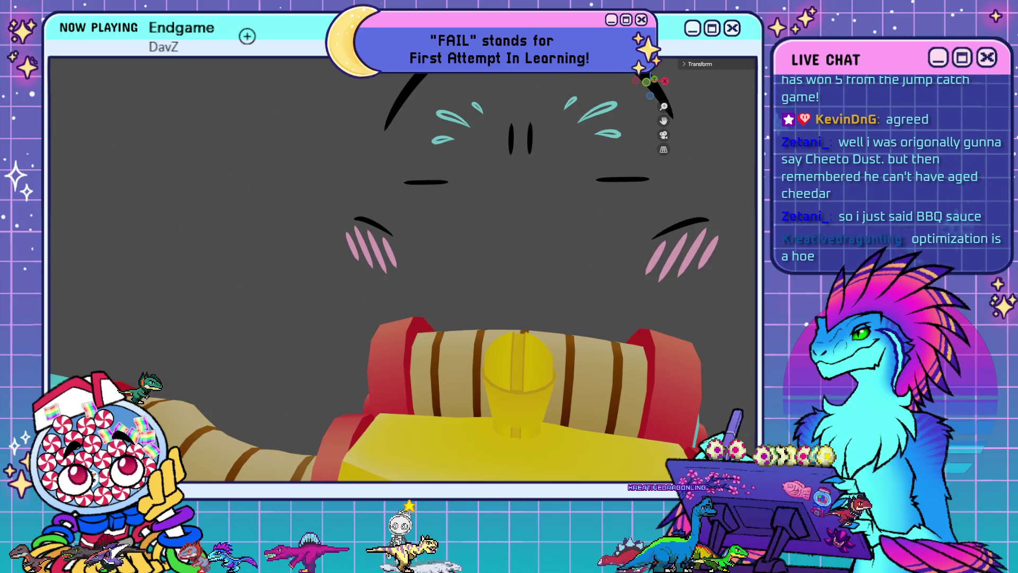
{"action": "key", "text": "Tab"}
{"action": "mouse_move", "coordinate": [541, 293]}
{"action": "middle_mouse_down"}
{"action": "mouse_move", "coordinate": [477, 265]}
{"action": "mouse_move", "coordinate": [421, 284]}
{"action": "mouse_move", "coordinate": [415, 319]}
{"action": "mouse_move", "coordinate": [453, 298]}
{"action": "middle_mouse_up"}
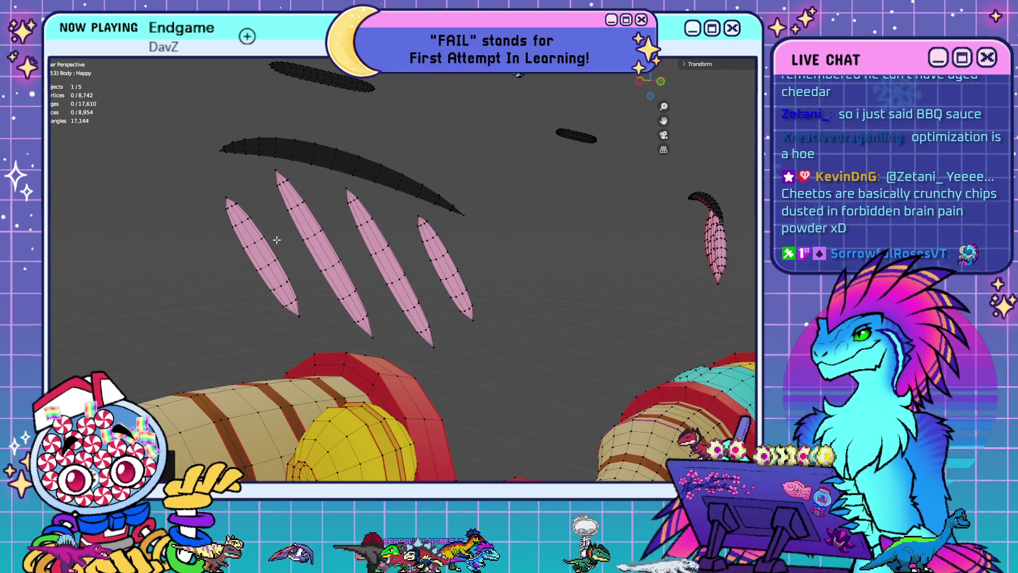
Select the edge loops running along the black arc above the pink blush strokes
{"action": "mouse_move", "coordinate": [281, 245]}
{"action": "middle_mouse_down"}
{"action": "mouse_move", "coordinate": [265, 211]}
{"action": "mouse_move", "coordinate": [226, 216]}
{"action": "middle_mouse_up"}
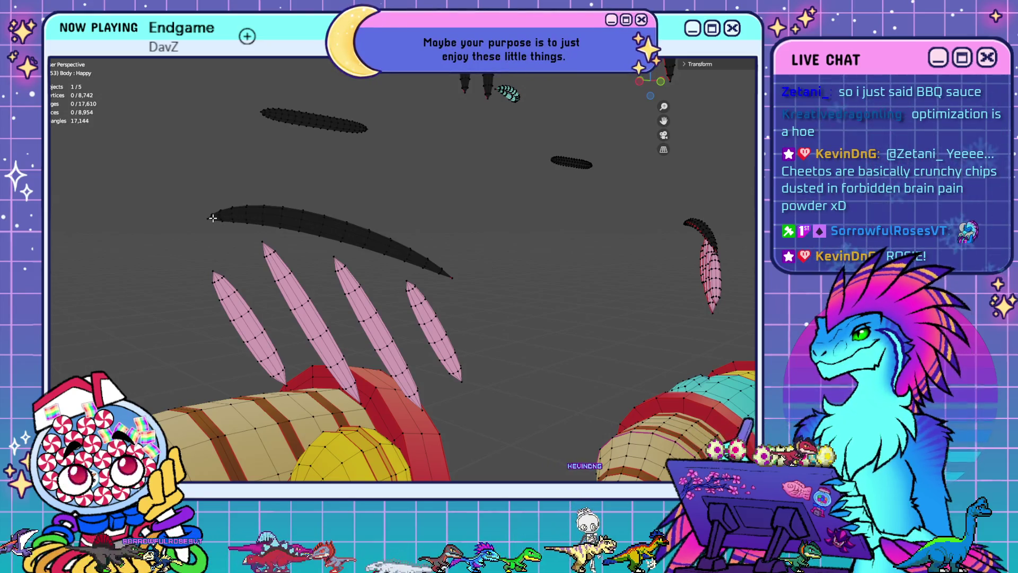
{"action": "left_click", "coordinate": [218, 216], "text": "alt"}
{"action": "left_click", "coordinate": [261, 215], "text": "alt+shift"}
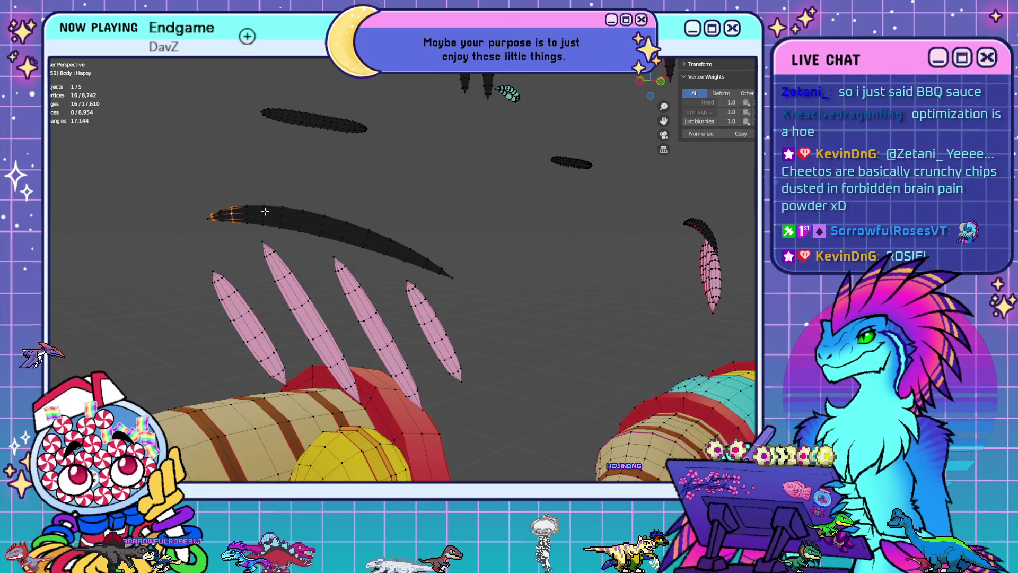
{"action": "left_click", "coordinate": [264, 212], "text": "alt+shift"}
{"action": "left_click", "coordinate": [343, 229], "text": "alt+shift"}
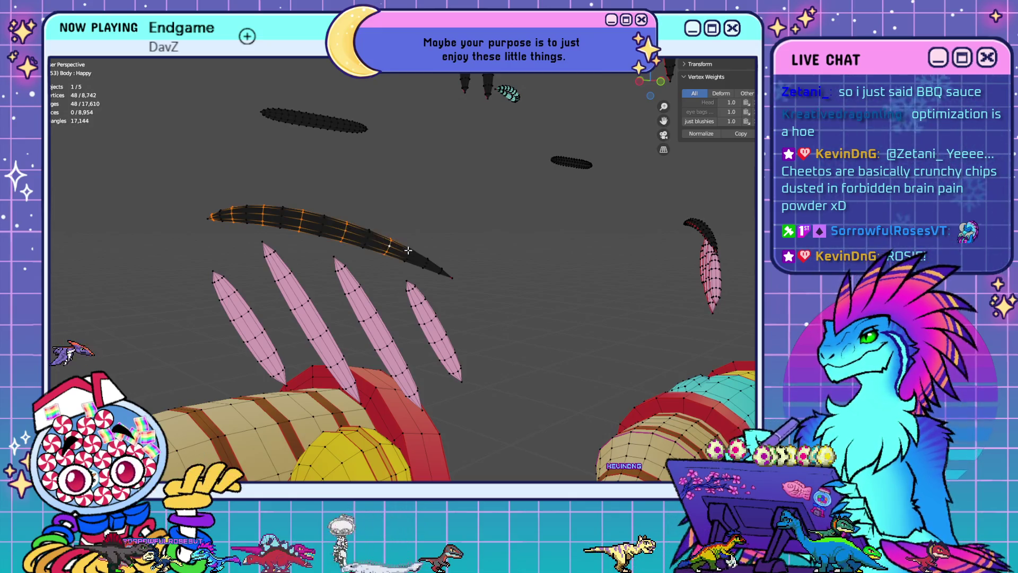
{"action": "mouse_move", "coordinate": [597, 308]}
{"action": "middle_mouse_down"}
{"action": "mouse_move", "coordinate": [589, 302]}
{"action": "mouse_move", "coordinate": [598, 312]}
{"action": "mouse_move", "coordinate": [643, 302]}
{"action": "mouse_move", "coordinate": [300, 287]}
{"action": "middle_mouse_up"}
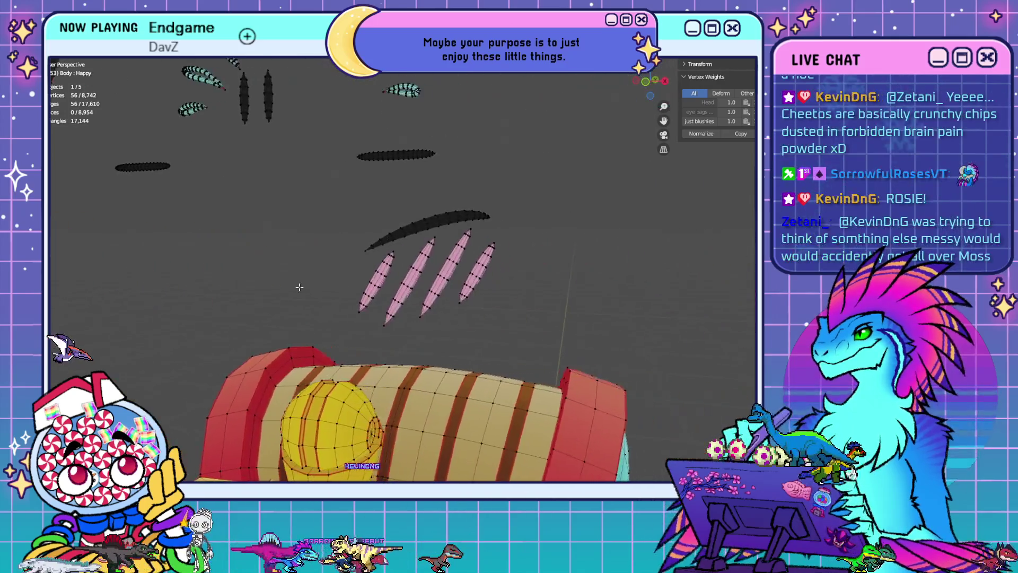
{"action": "scroll", "coordinate": [305, 265], "scroll_direction": "up", "scroll_amount": 5}
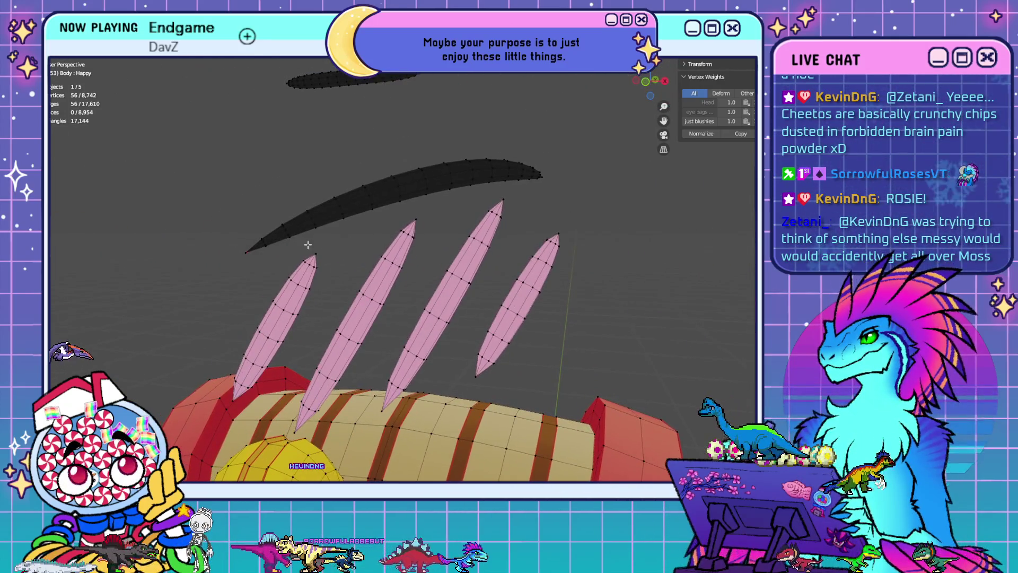
{"action": "middle_click_drag", "start_coordinate": [307, 244], "coordinate": [461, 173]}
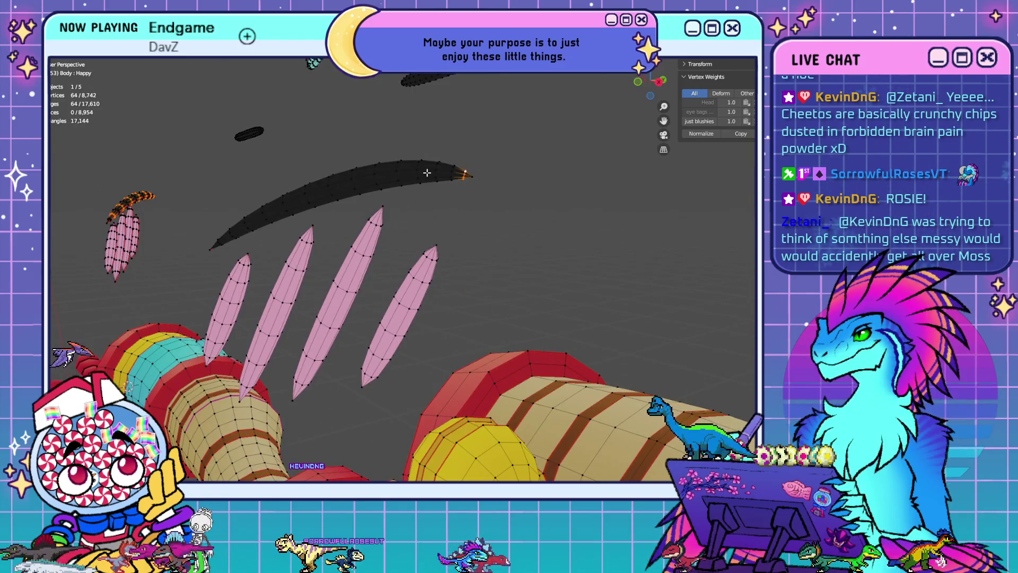
{"action": "left_click", "coordinate": [352, 170], "text": "ctrl"}
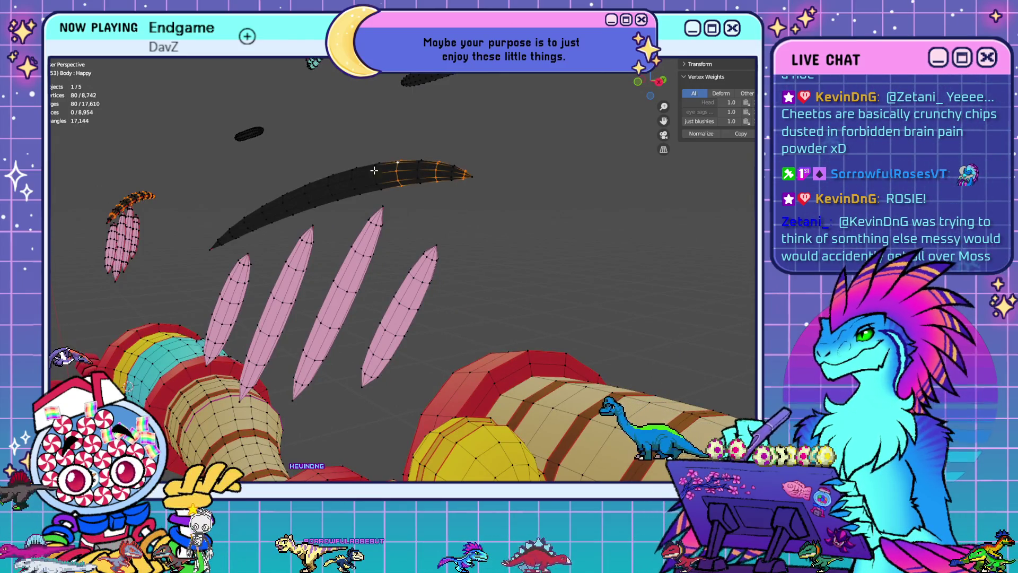
{"action": "key", "text": "ctrl+z"}
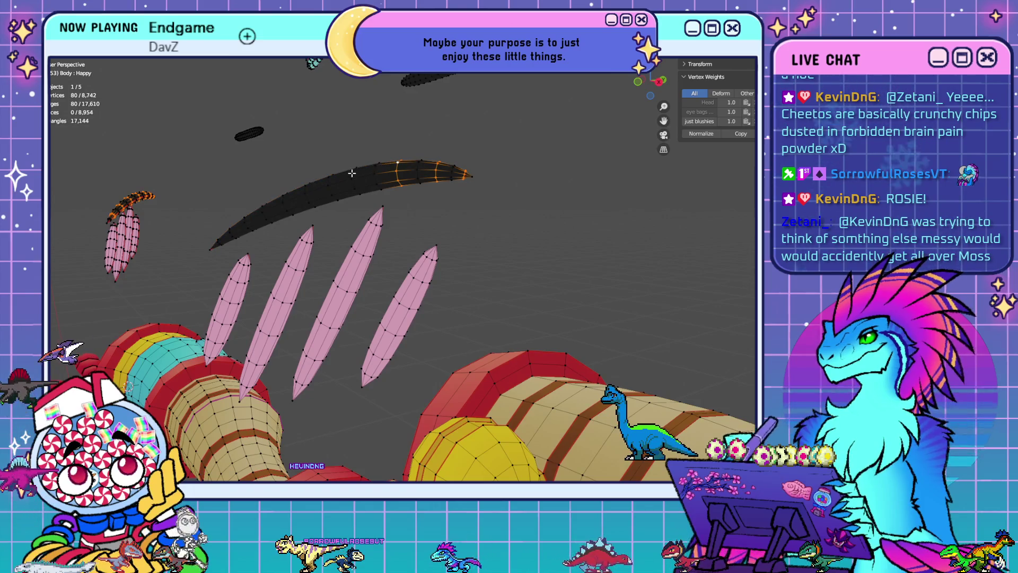
{"action": "left_click", "coordinate": [262, 212], "text": "ctrl"}
{"action": "left_click", "coordinate": [229, 232], "text": "ctrl"}
Delete the selected arc vertices, leaving 8,630, and return to Object Mode
{"action": "middle_click_drag", "start_coordinate": [229, 232], "coordinate": [470, 217]}
{"action": "key", "text": "x"}
{"action": "left_click", "coordinate": [437, 231]}
{"action": "scroll", "coordinate": [437, 231], "scroll_direction": "down", "scroll_amount": 3}
{"action": "key", "text": "Tab"}
{"action": "scroll", "coordinate": [475, 234], "scroll_direction": "up", "scroll_amount": 5}
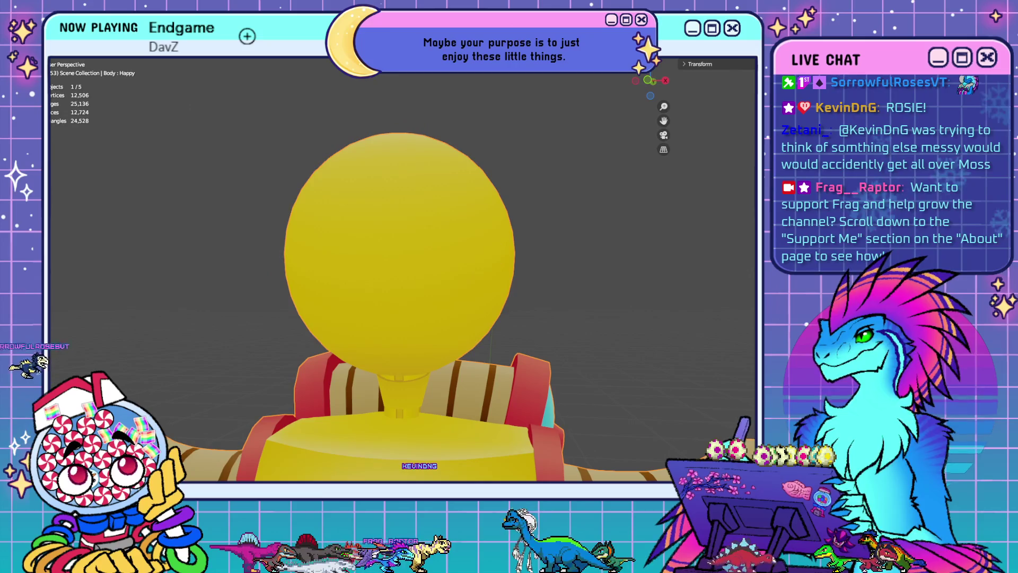
Re-enter Edit Mode and cycle the shape keys Judging, Basis and Happy, ending on Angry
{"action": "key", "text": "Tab"}
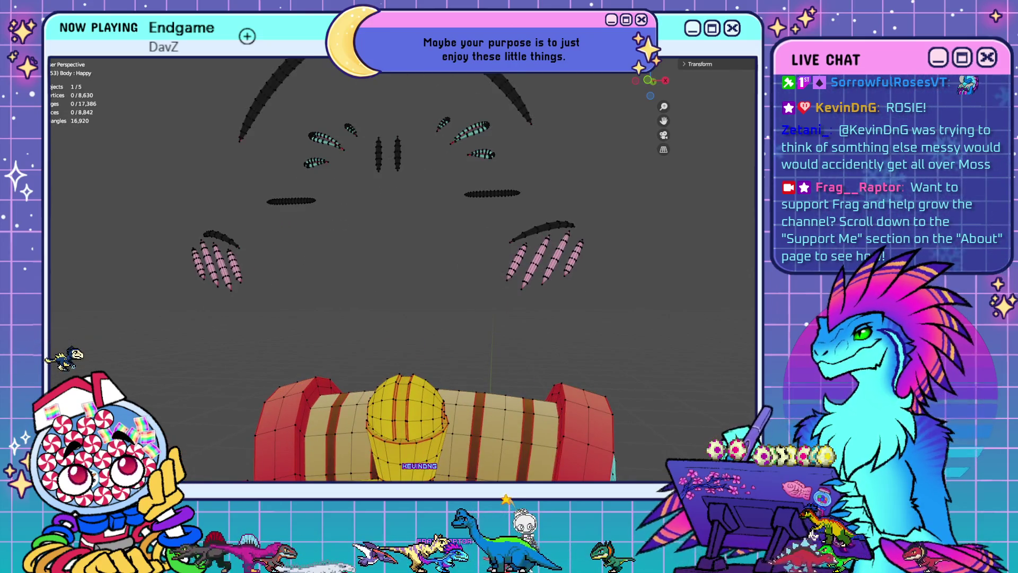
{"action": "key", "text": "Down"}
{"action": "middle_click_drag", "start_coordinate": [616, 323], "coordinate": [596, 298]}
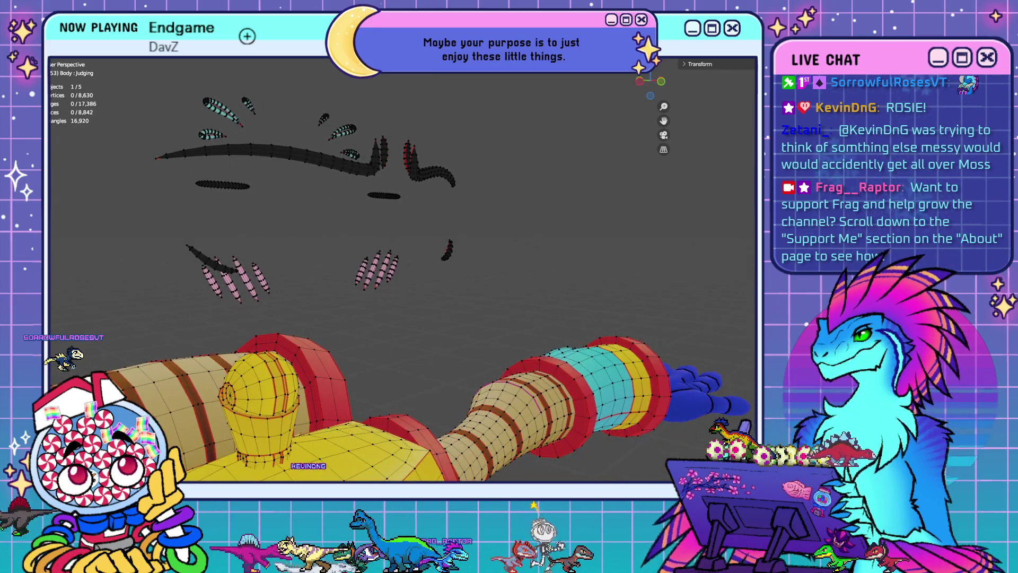
{"action": "key", "text": "Up"}
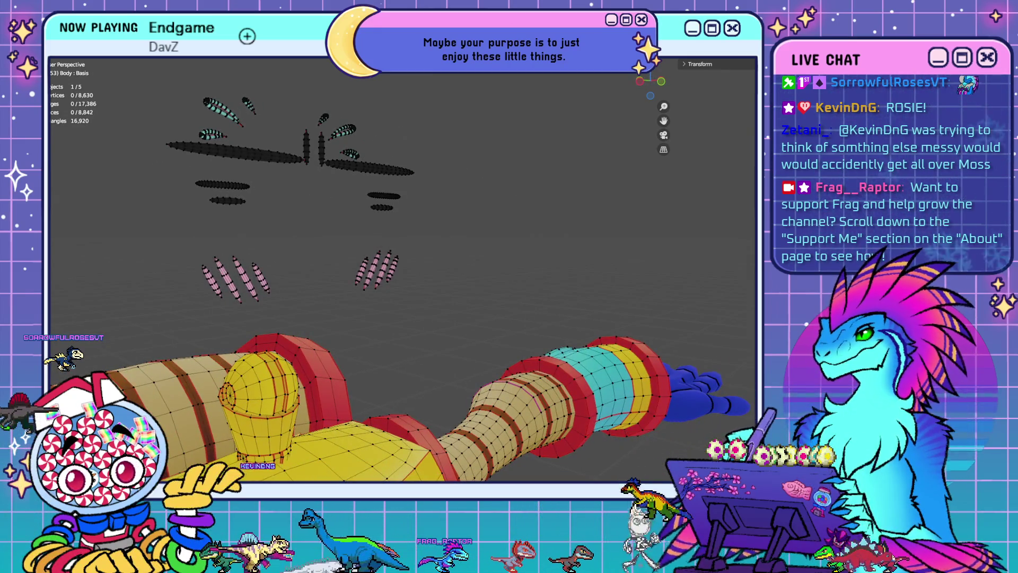
{"action": "key", "text": "Down"}
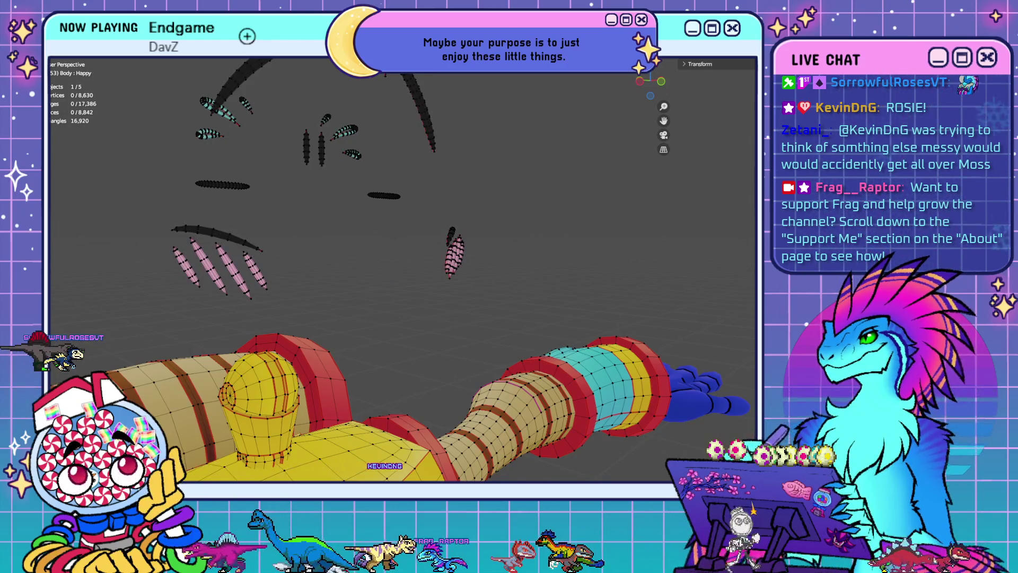
{"action": "key", "text": "Down"}
{"action": "key", "text": "Down"}
{"action": "key", "text": "Down"}
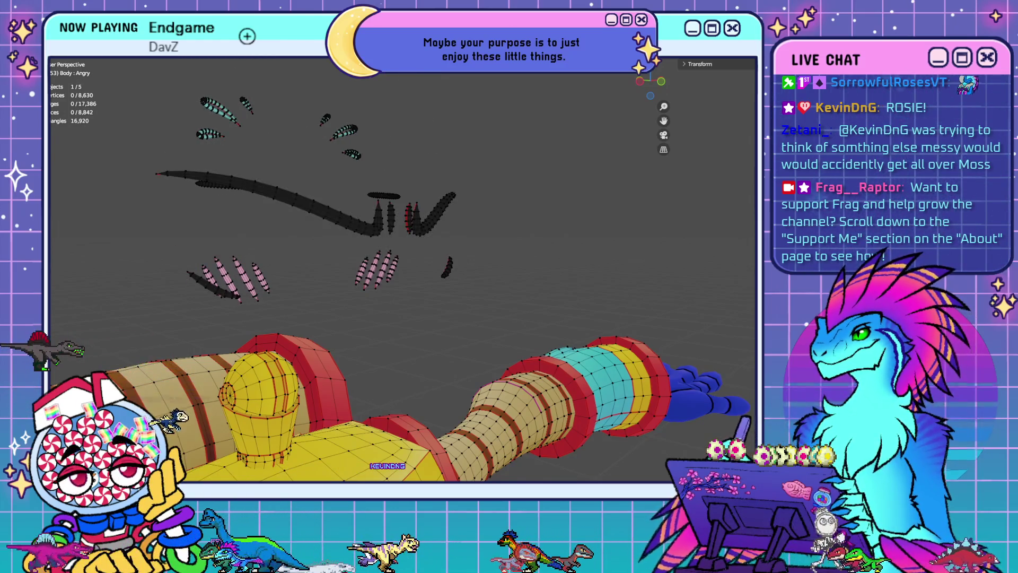
{"action": "middle_click_drag", "start_coordinate": [477, 281], "coordinate": [383, 159]}
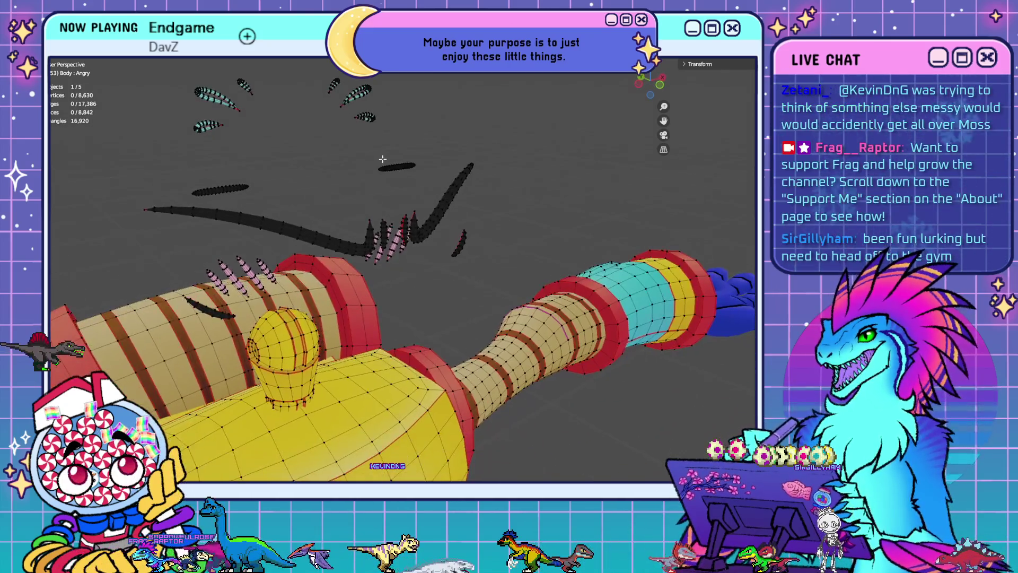
Switch the face to the Furious shape key and clear the selection to view the black horns
{"action": "key", "text": "l"}
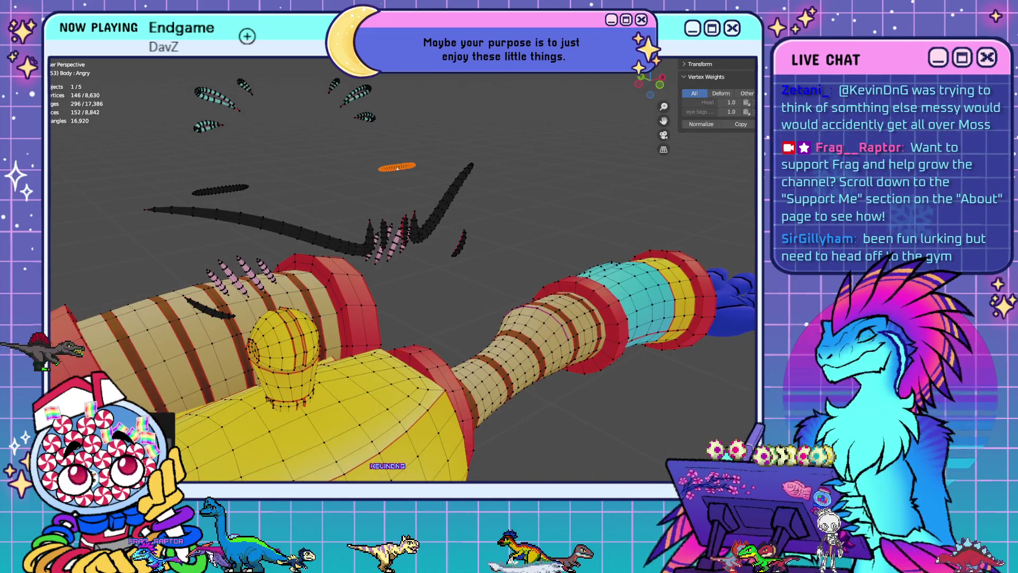
{"action": "key", "text": "Down"}
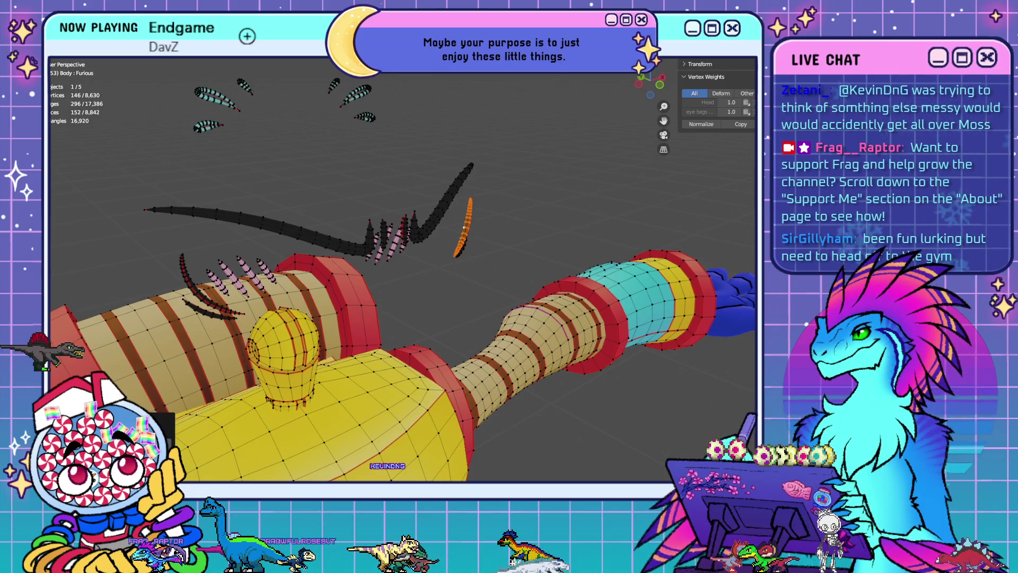
{"action": "middle_click_drag", "start_coordinate": [399, 321], "coordinate": [389, 312]}
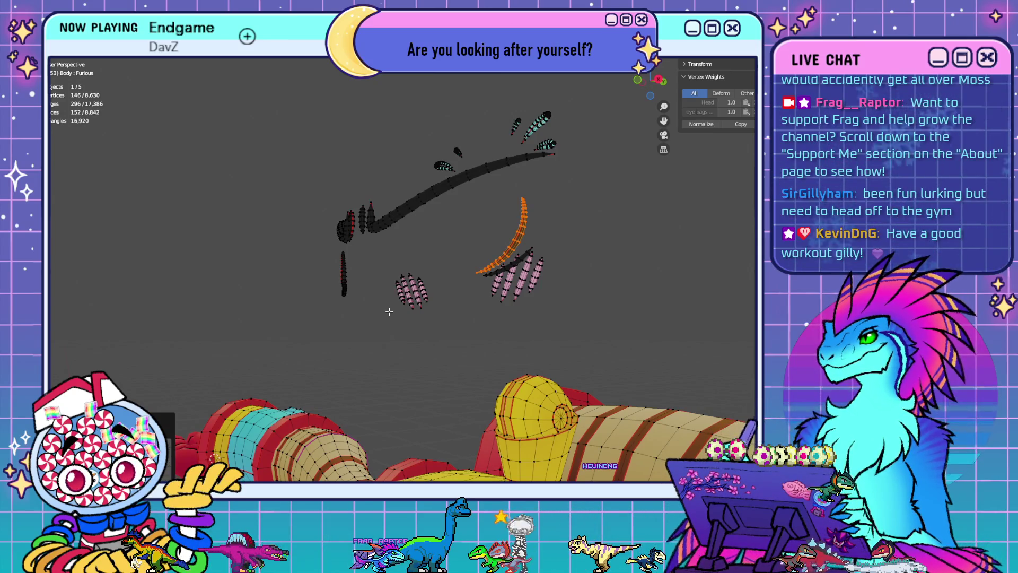
{"action": "key", "text": "KP_1"}
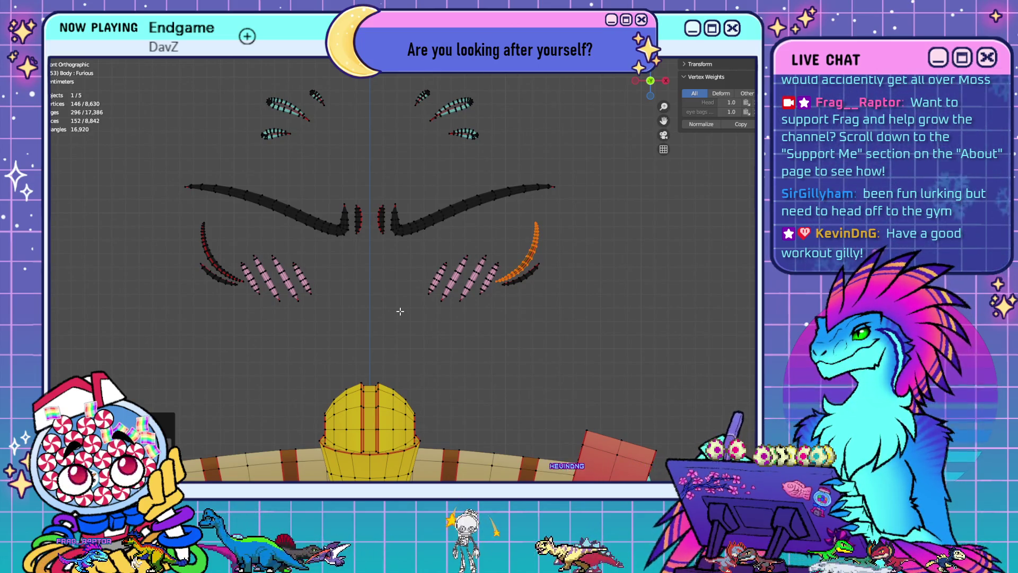
{"action": "mouse_move", "coordinate": [551, 323]}
{"action": "middle_mouse_down"}
{"action": "mouse_move", "coordinate": [516, 320]}
{"action": "mouse_move", "coordinate": [518, 257]}
{"action": "mouse_move", "coordinate": [279, 295]}
{"action": "middle_mouse_up"}
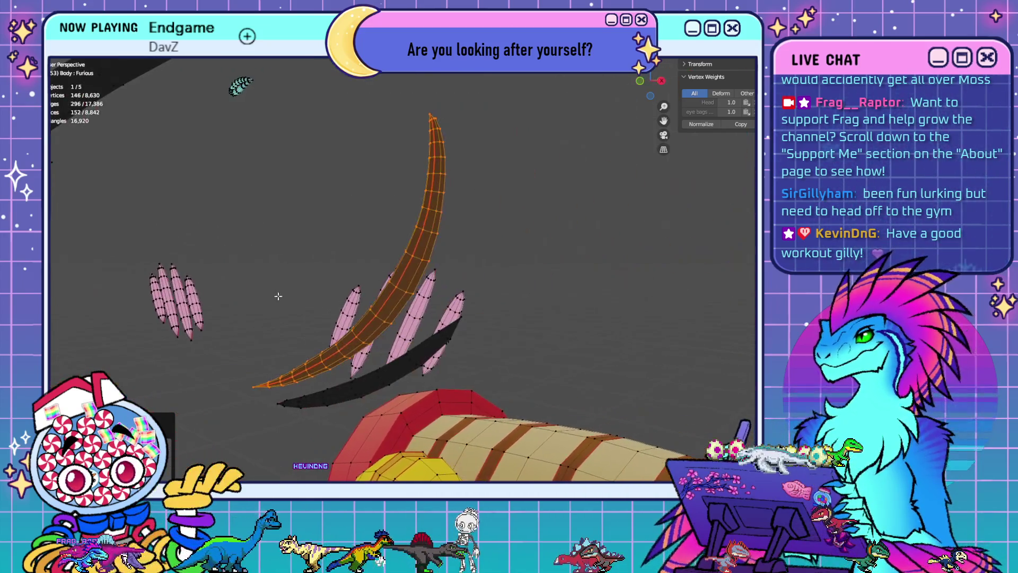
{"action": "left_click", "coordinate": [584, 302]}
{"action": "middle_click_drag", "start_coordinate": [583, 302], "coordinate": [607, 295]}
{"action": "middle_click_drag", "start_coordinate": [621, 301], "coordinate": [562, 223]}
Select the cross-wise edge loops on the first horn from its tip to its base
{"action": "left_click", "coordinate": [522, 169], "text": "alt"}
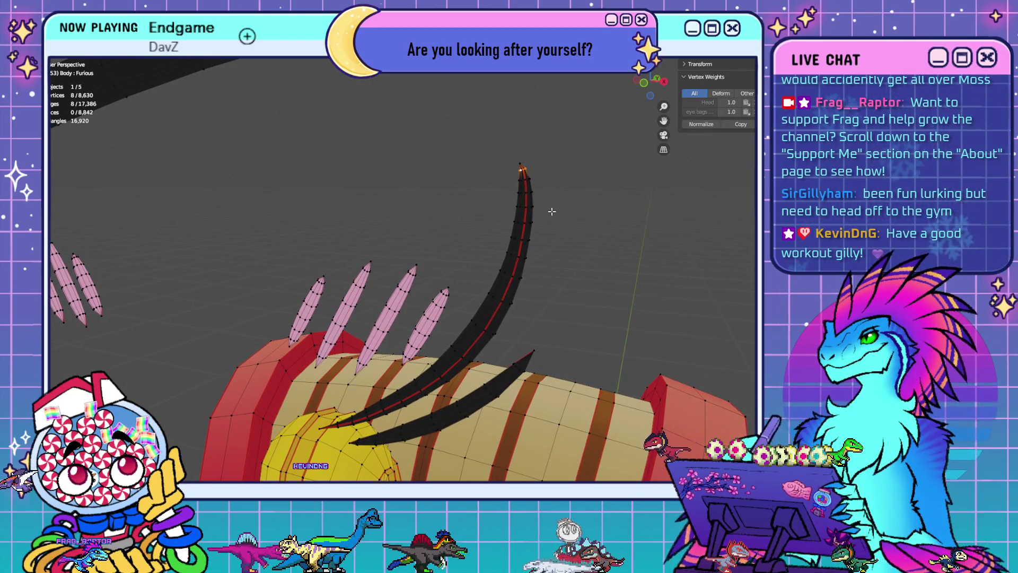
{"action": "left_click", "coordinate": [524, 193], "text": "alt+shift"}
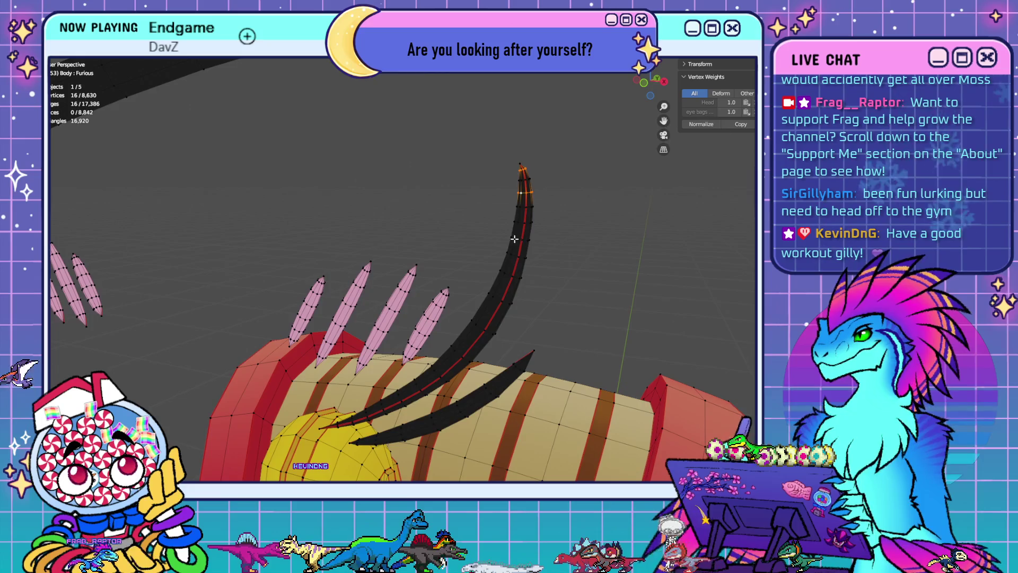
{"action": "left_click", "coordinate": [522, 222], "text": "alt+shift"}
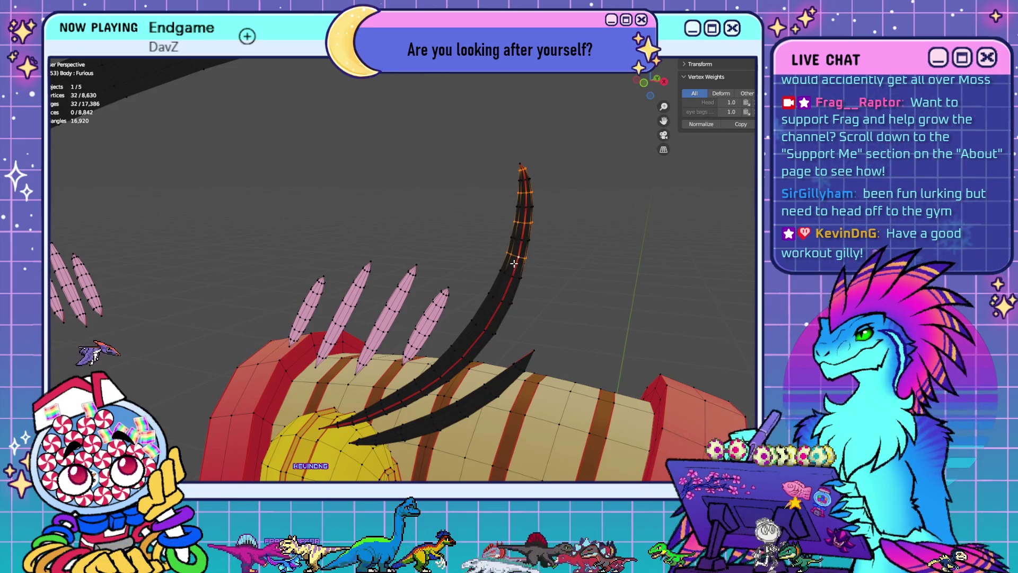
{"action": "left_click", "coordinate": [498, 298], "text": "alt+shift"}
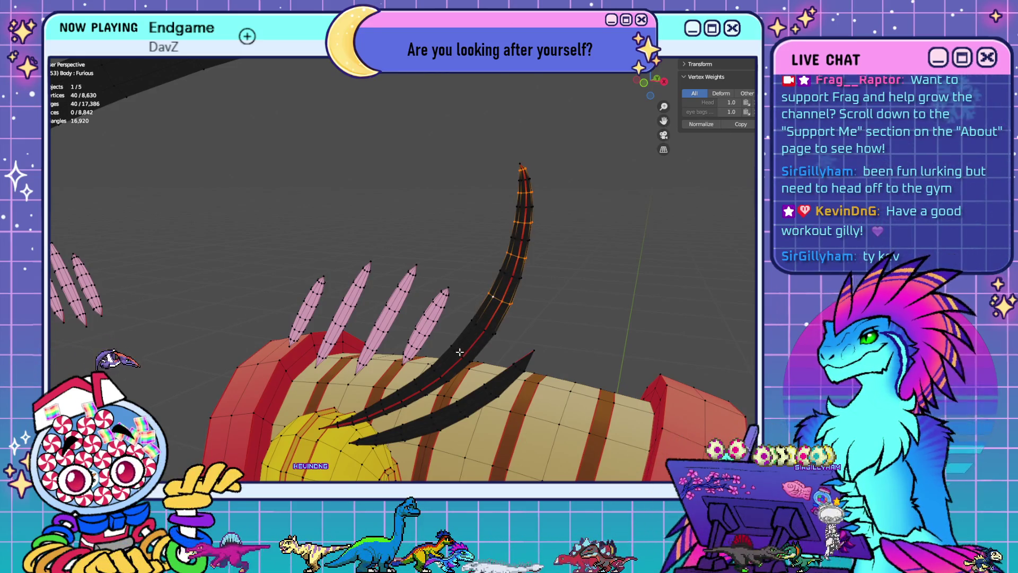
{"action": "middle_click_drag", "start_coordinate": [439, 396], "coordinate": [460, 357]}
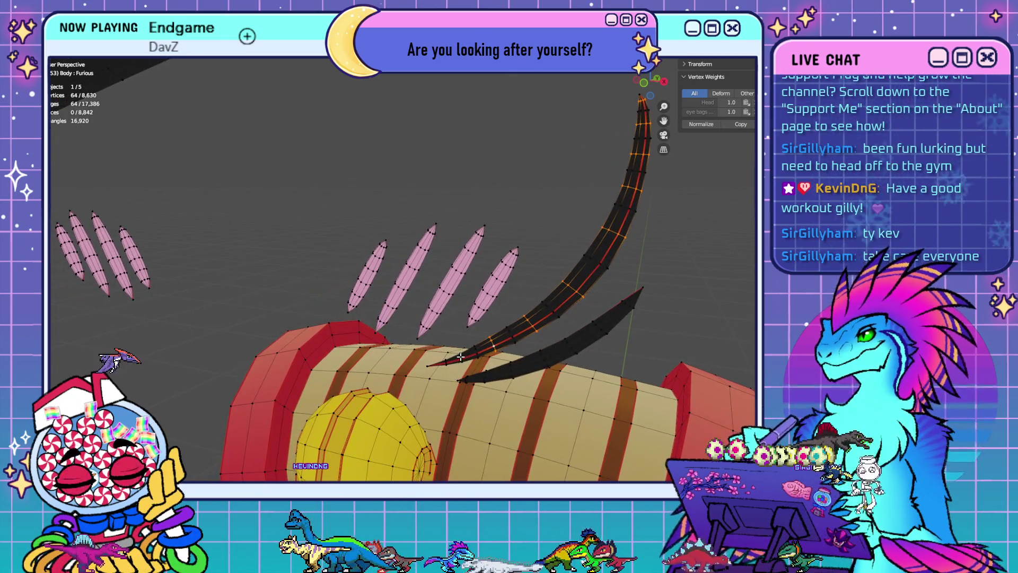
{"action": "left_click", "coordinate": [460, 356], "text": "alt+shift"}
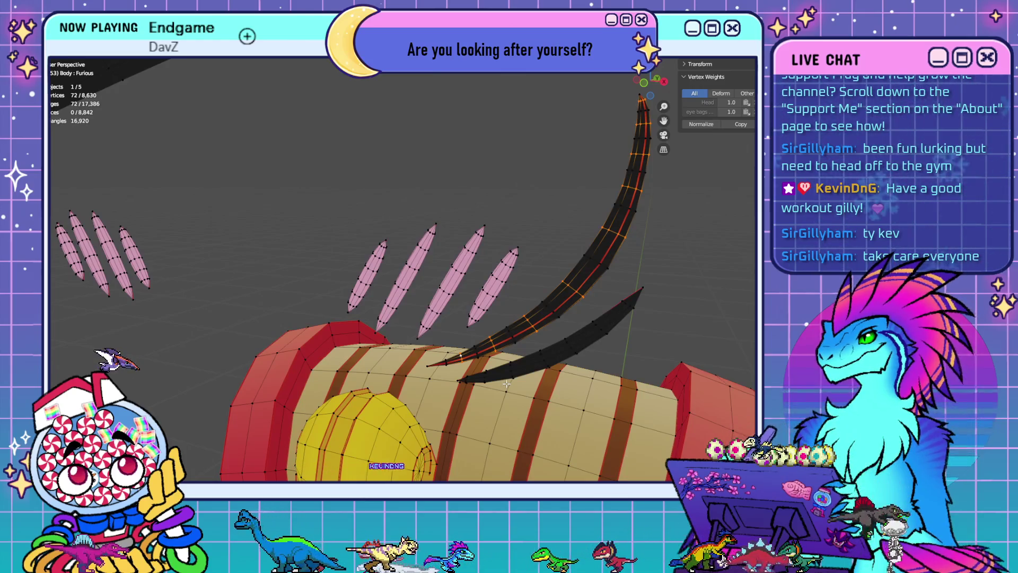
Add the lower horn loops and the loops on the second horn to the selection
{"action": "mouse_move", "coordinate": [506, 383]}
{"action": "middle_mouse_down"}
{"action": "mouse_move", "coordinate": [356, 296]}
{"action": "mouse_move", "coordinate": [282, 303]}
{"action": "mouse_move", "coordinate": [390, 298]}
{"action": "mouse_move", "coordinate": [391, 307]}
{"action": "mouse_move", "coordinate": [354, 308]}
{"action": "mouse_move", "coordinate": [352, 229]}
{"action": "mouse_move", "coordinate": [325, 223]}
{"action": "mouse_move", "coordinate": [231, 135]}
{"action": "middle_mouse_up"}
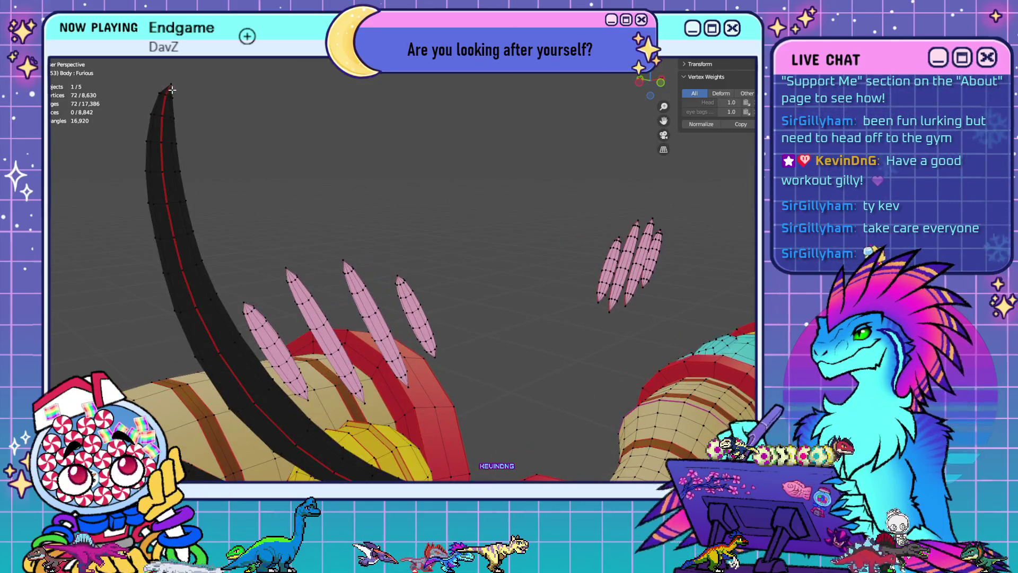
{"action": "left_click", "coordinate": [153, 202], "text": "alt+shift"}
{"action": "left_click", "coordinate": [183, 278], "text": "alt+shift"}
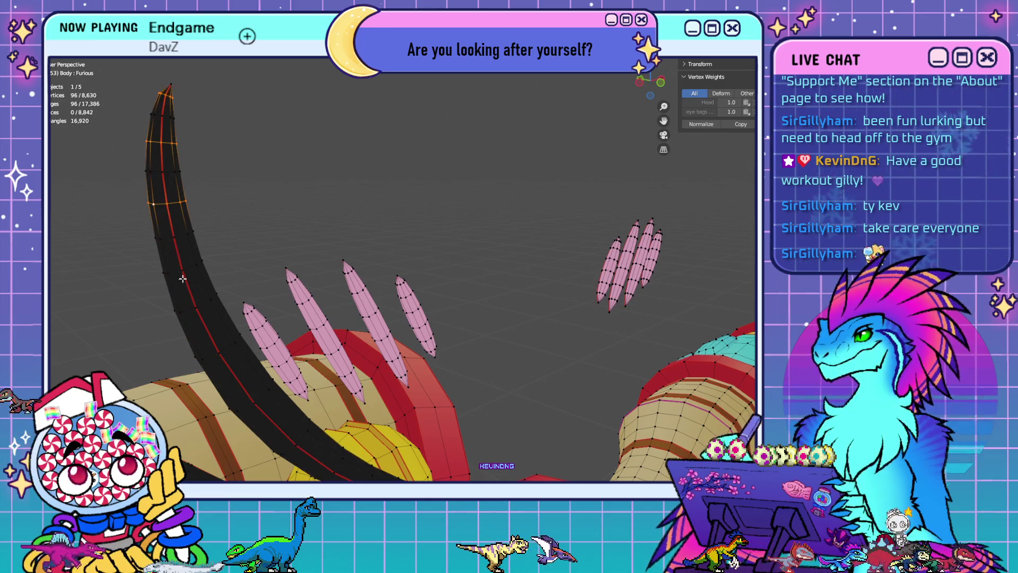
{"action": "left_click", "coordinate": [186, 269], "text": "alt+shift"}
{"action": "middle_click_drag", "start_coordinate": [185, 270], "coordinate": [286, 285]}
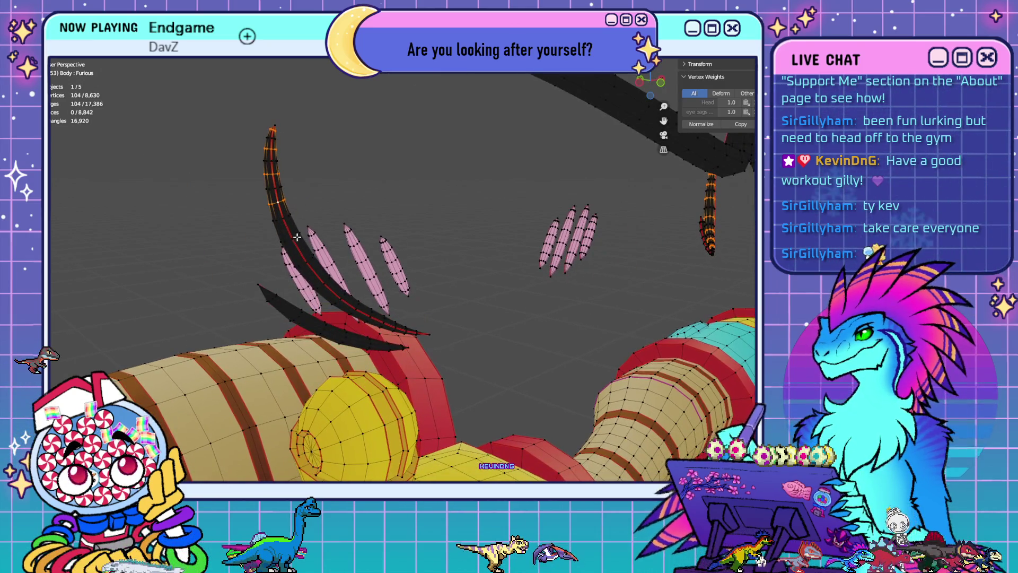
{"action": "left_click", "coordinate": [350, 305], "text": "alt+shift"}
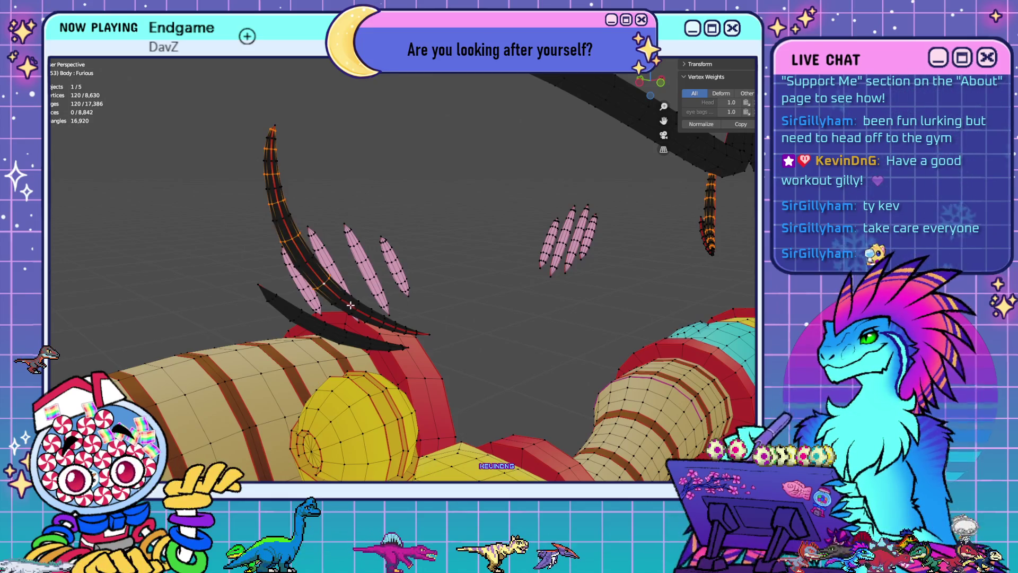
{"action": "left_click", "coordinate": [357, 306], "text": "alt+shift"}
{"action": "mouse_move", "coordinate": [484, 355]}
{"action": "middle_mouse_down"}
{"action": "mouse_move", "coordinate": [467, 348]}
{"action": "mouse_move", "coordinate": [223, 409]}
{"action": "mouse_move", "coordinate": [377, 385]}
{"action": "middle_mouse_up"}
Add the last horn loop and dissolve all selected edge loops
{"action": "left_click", "coordinate": [208, 415], "text": "alt+shift"}
{"action": "key", "text": "x"}
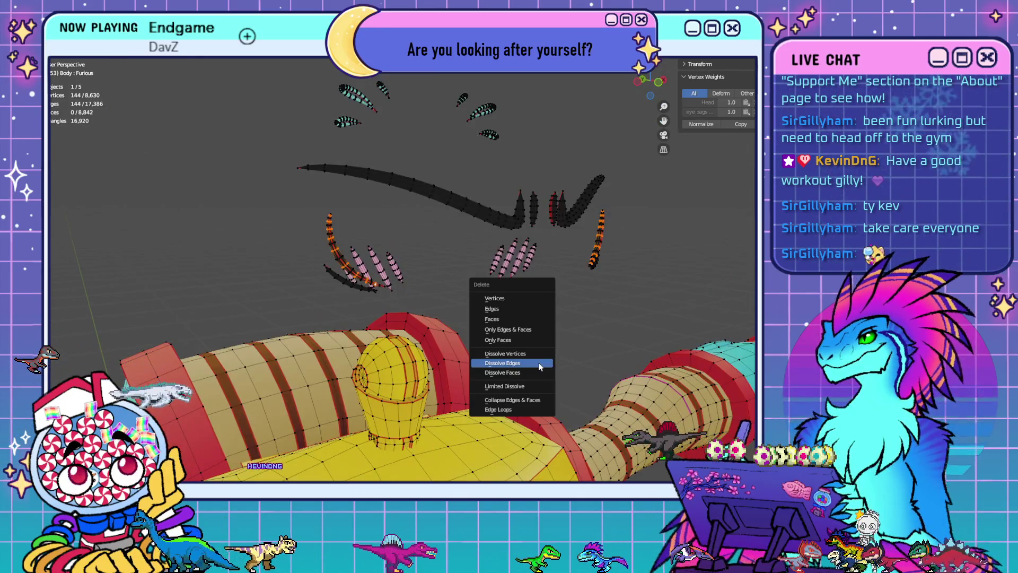
{"action": "left_click", "coordinate": [539, 364]}
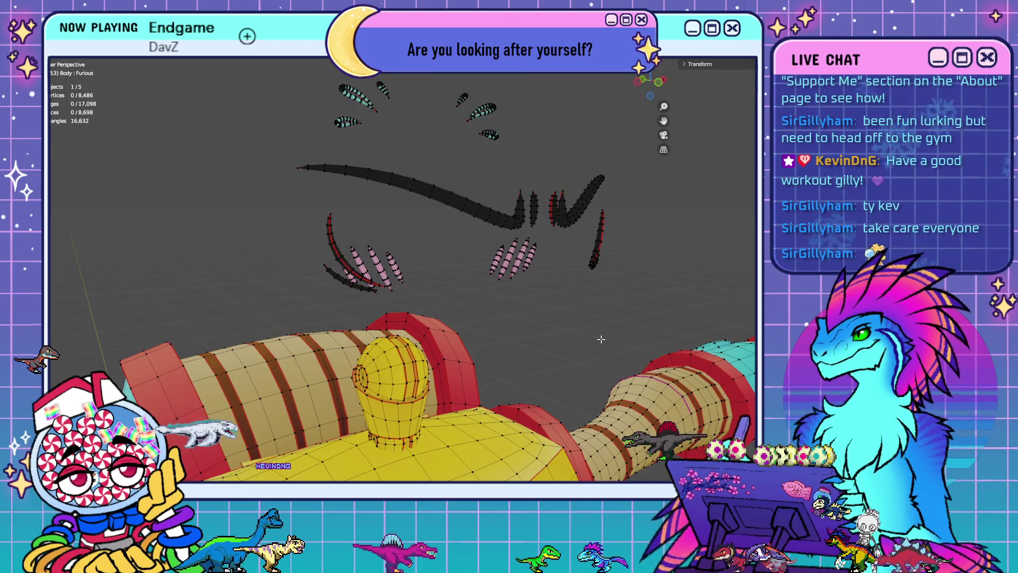
{"action": "middle_click_drag", "start_coordinate": [601, 338], "coordinate": [497, 339]}
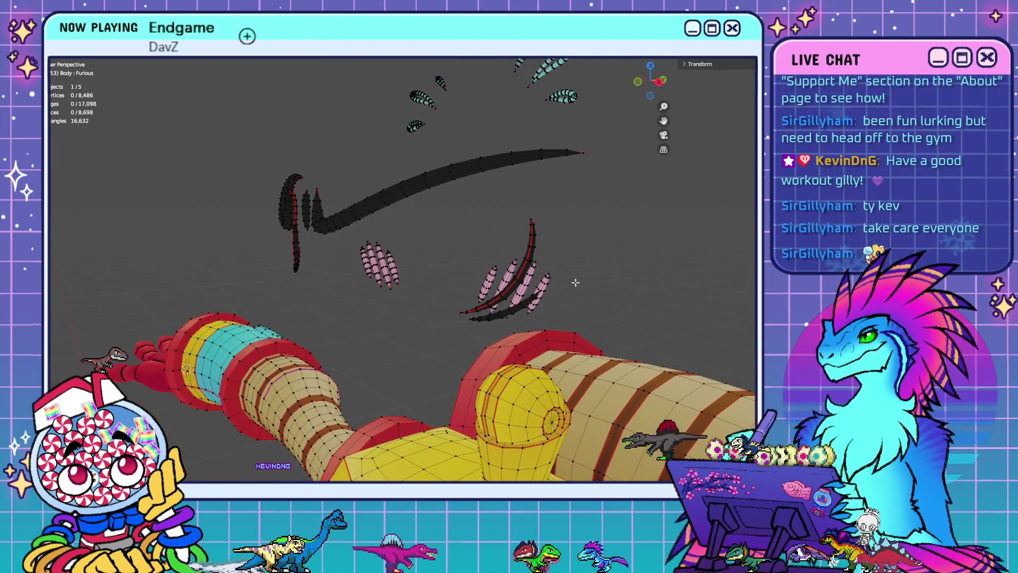
{"action": "scroll", "coordinate": [497, 339], "scroll_direction": "up", "scroll_amount": 3}
Select the stray horn-tip vertices and delete them, bringing the mesh to 8,470 vertices
{"action": "middle_click_drag", "start_coordinate": [525, 308], "coordinate": [593, 207]}
{"action": "left_click", "coordinate": [593, 208], "text": "alt"}
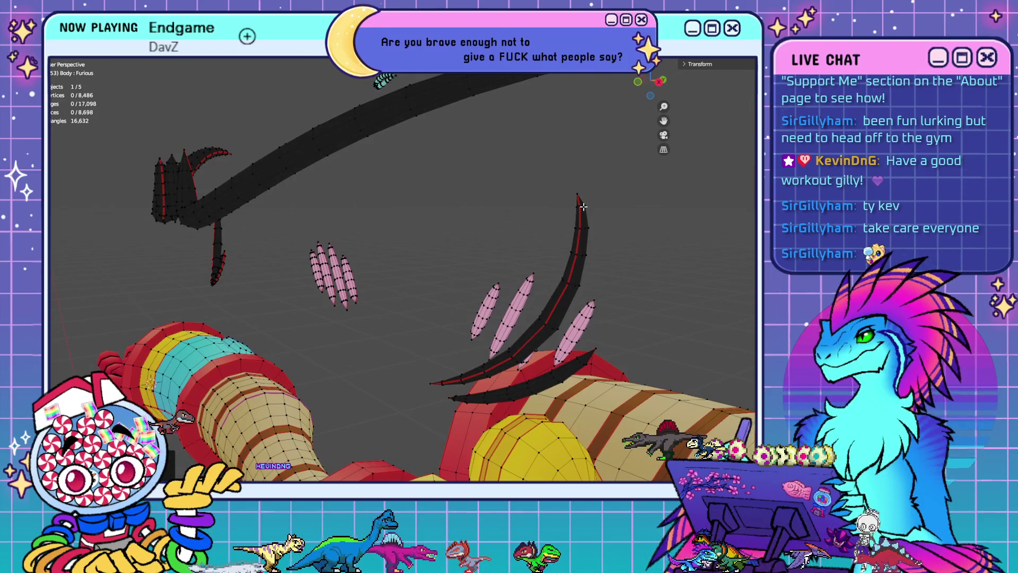
{"action": "left_click", "coordinate": [617, 211]}
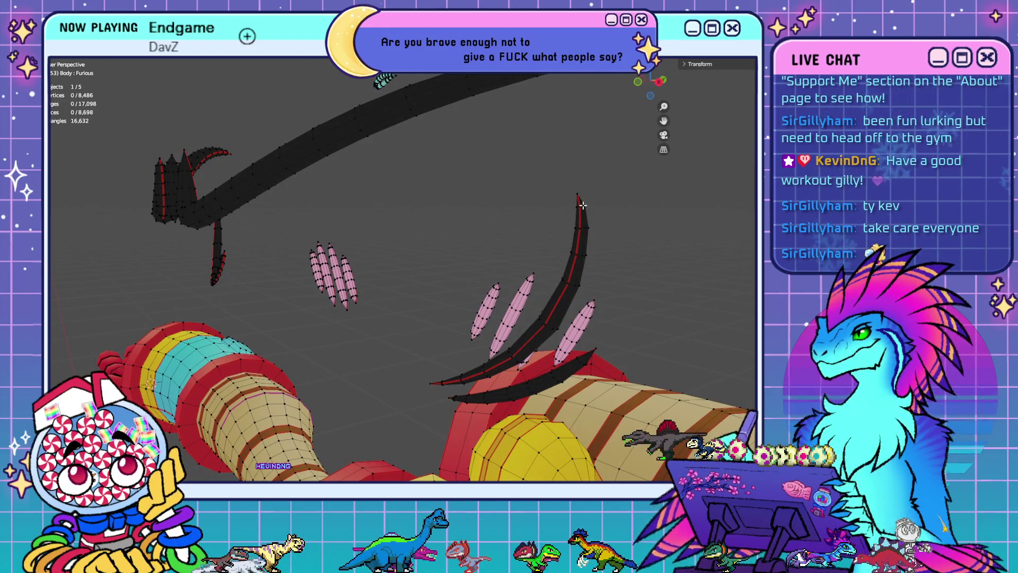
{"action": "left_click", "coordinate": [588, 223], "text": "alt"}
{"action": "left_click", "coordinate": [579, 208]}
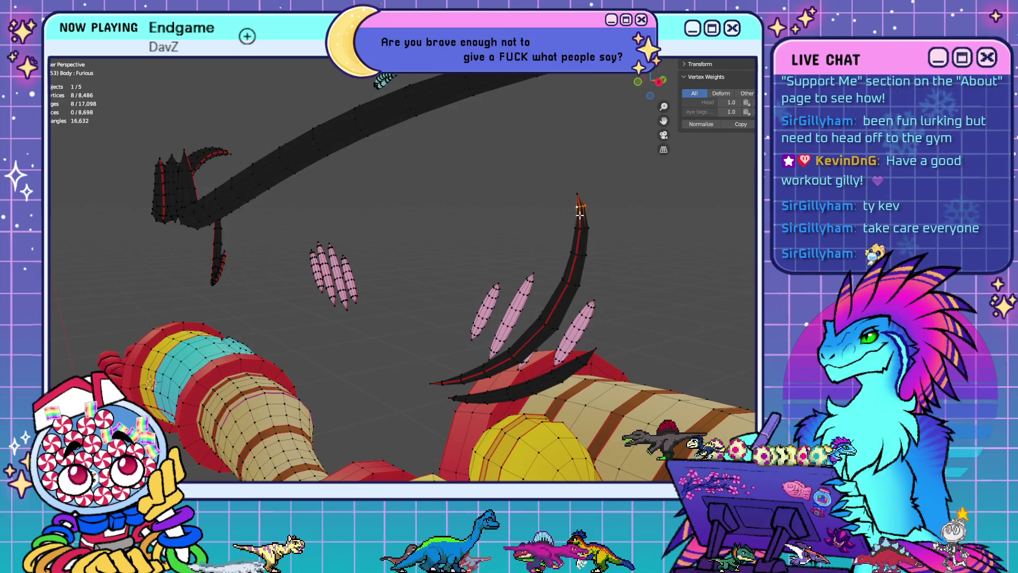
{"action": "middle_click_drag", "start_coordinate": [455, 254], "coordinate": [359, 254]}
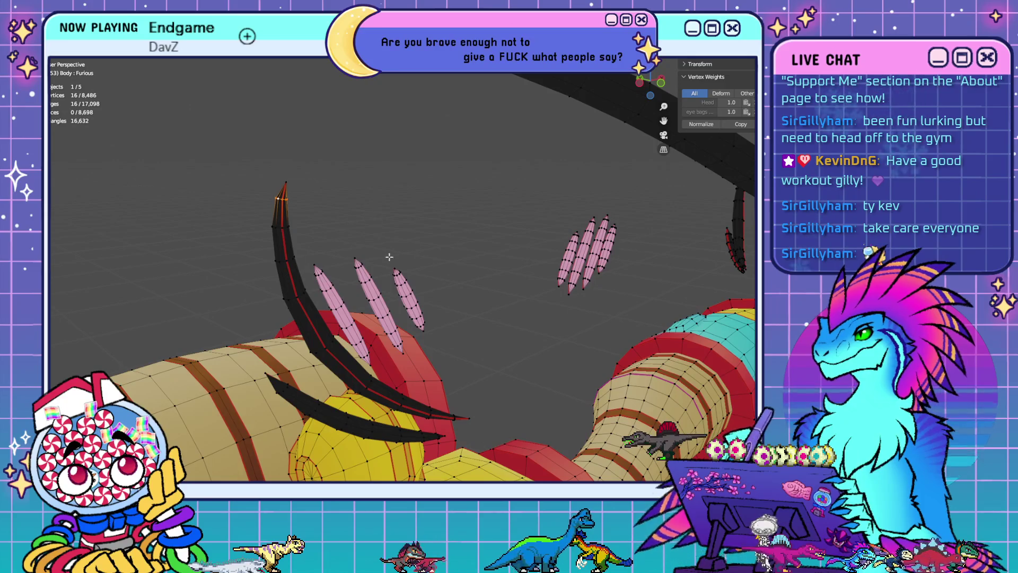
{"action": "middle_click_drag", "start_coordinate": [402, 275], "coordinate": [525, 393]}
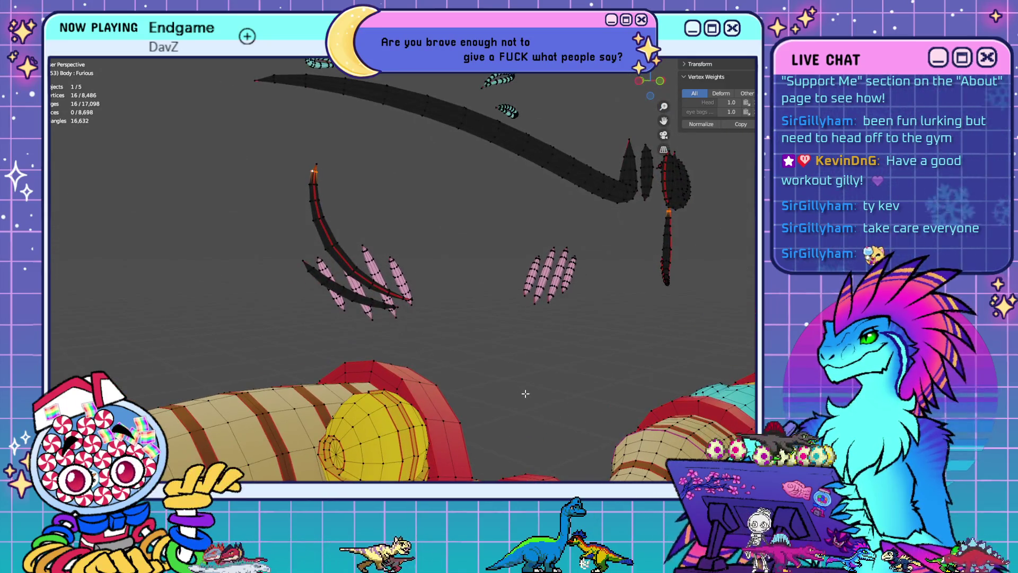
{"action": "key", "text": "x"}
{"action": "left_click", "coordinate": [525, 393]}
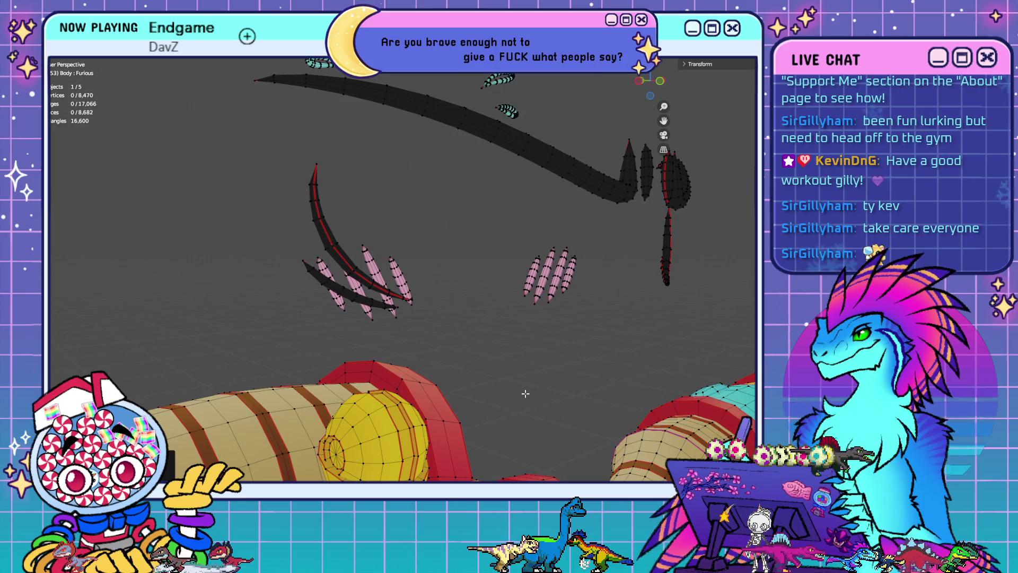
Select a single horn vertex and zoom out to review the simplified horns
{"action": "left_click", "coordinate": [310, 184]}
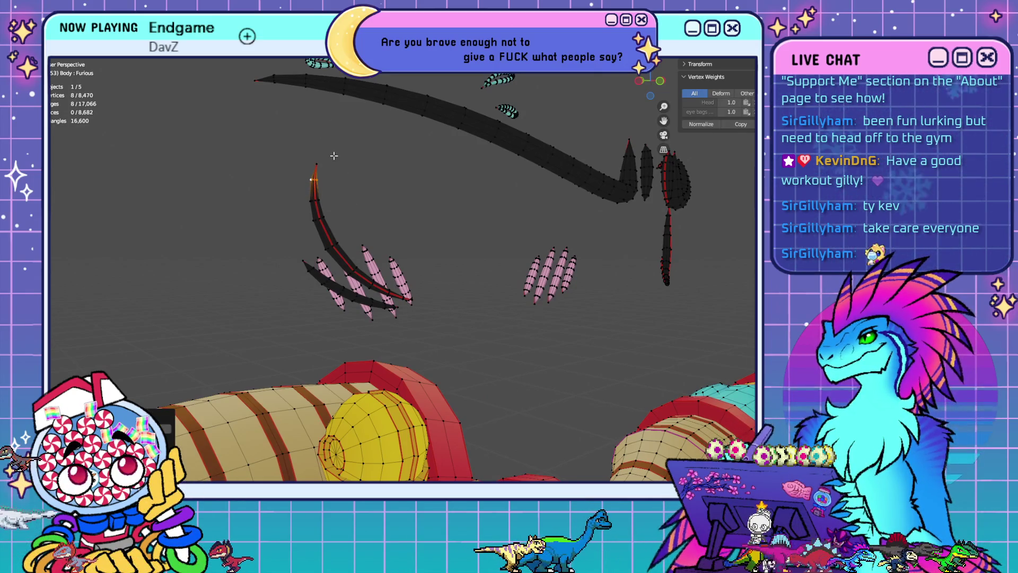
{"action": "scroll", "coordinate": [371, 212], "scroll_direction": "up", "scroll_amount": 5}
{"action": "scroll", "coordinate": [447, 268], "scroll_direction": "down", "scroll_amount": 6}
{"action": "mouse_move", "coordinate": [447, 268]}
{"action": "middle_mouse_down"}
{"action": "mouse_move", "coordinate": [605, 360]}
{"action": "mouse_move", "coordinate": [591, 299]}
{"action": "middle_mouse_up"}
{"action": "scroll", "coordinate": [605, 360], "scroll_direction": "up", "scroll_amount": 4}
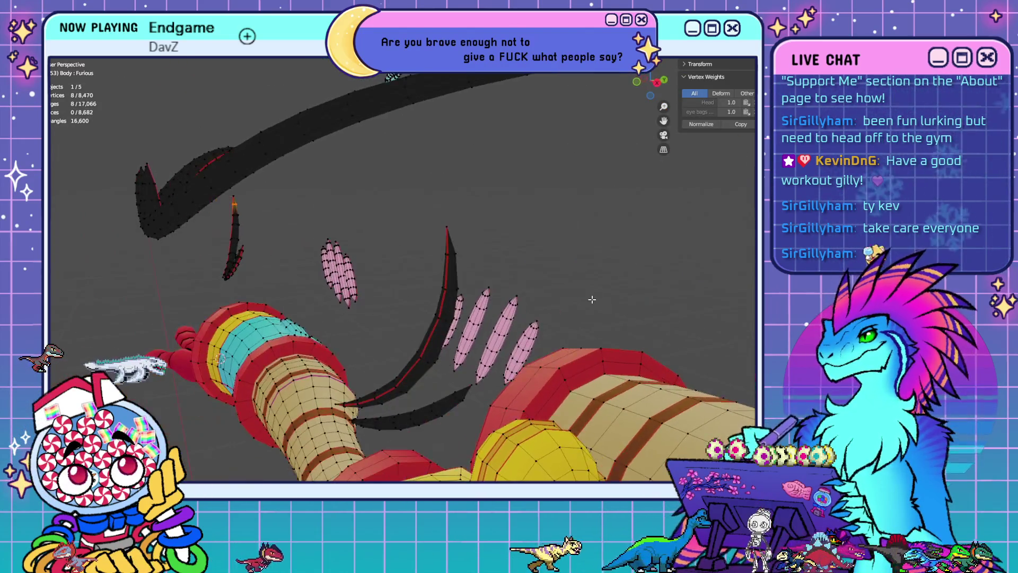
{"action": "scroll", "coordinate": [592, 299], "scroll_direction": "up", "scroll_amount": 5}
{"action": "scroll", "coordinate": [591, 299], "scroll_direction": "down", "scroll_amount": 5}
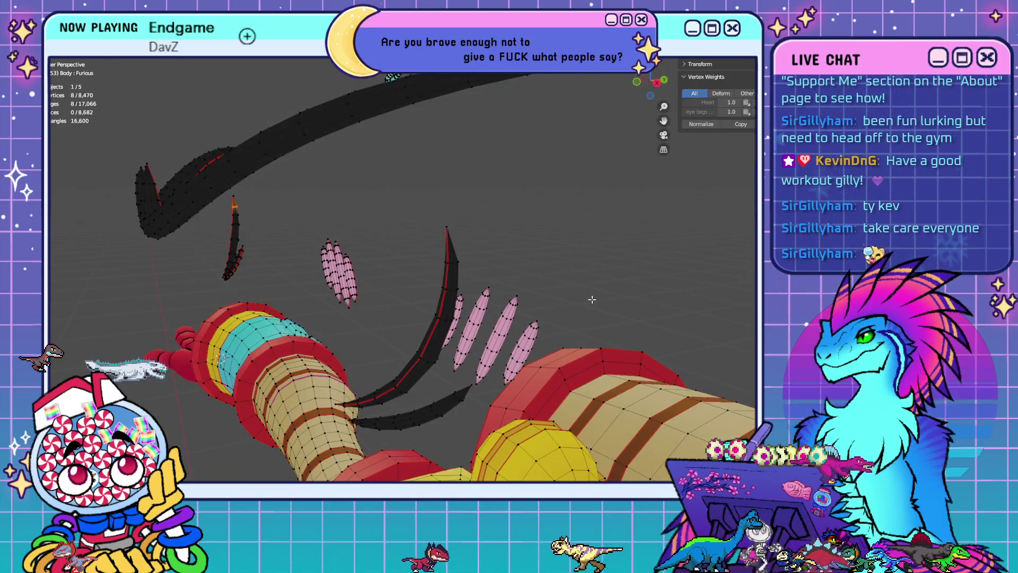
{"action": "scroll", "coordinate": [592, 299], "scroll_direction": "up", "scroll_amount": 5}
{"action": "scroll", "coordinate": [591, 300], "scroll_direction": "down", "scroll_amount": 5}
{"action": "mouse_move", "coordinate": [592, 300]}
{"action": "middle_mouse_down"}
{"action": "mouse_move", "coordinate": [465, 312]}
{"action": "mouse_move", "coordinate": [473, 301]}
{"action": "mouse_move", "coordinate": [449, 301]}
{"action": "middle_mouse_up"}
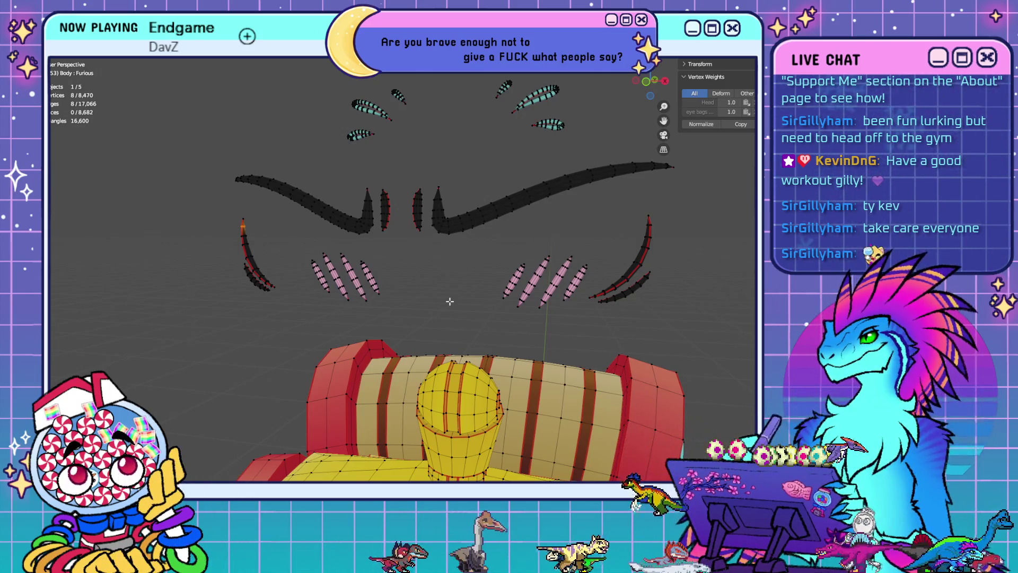
{"action": "scroll", "coordinate": [494, 387], "scroll_direction": "down", "scroll_amount": 5}
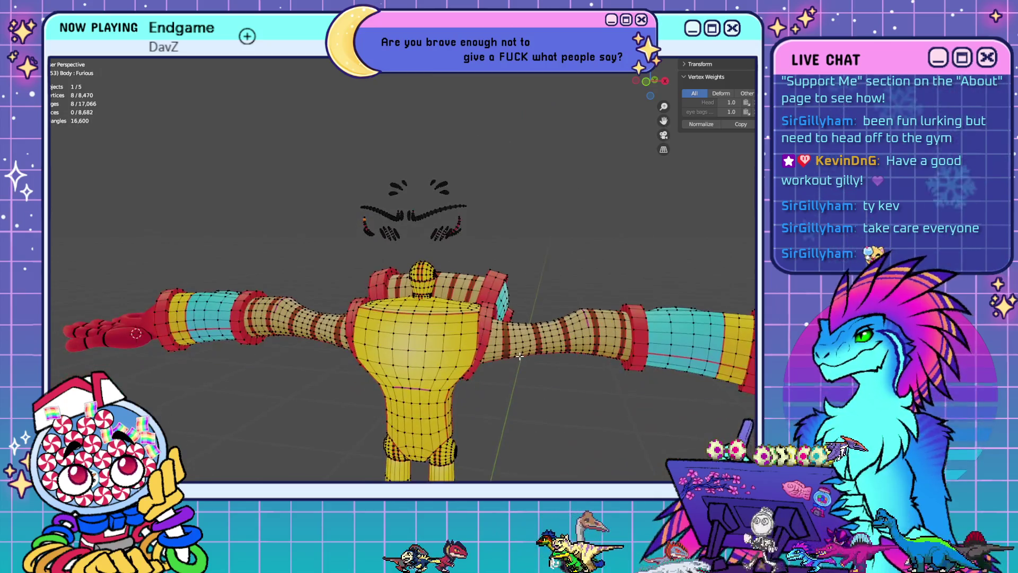
{"action": "middle_click_drag", "start_coordinate": [433, 358], "coordinate": [392, 356]}
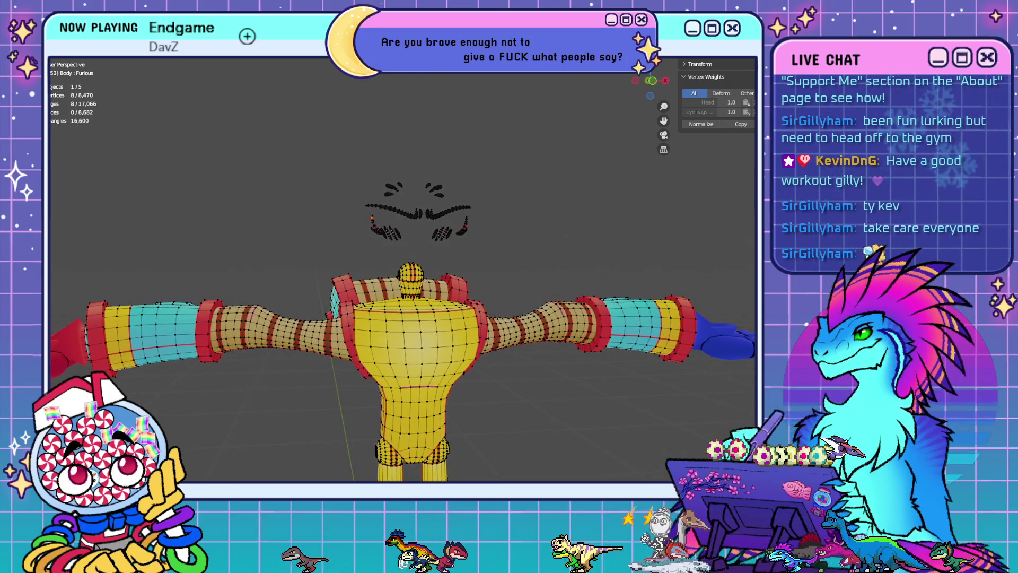
{"action": "scroll", "coordinate": [454, 333], "scroll_direction": "up", "scroll_amount": 6}
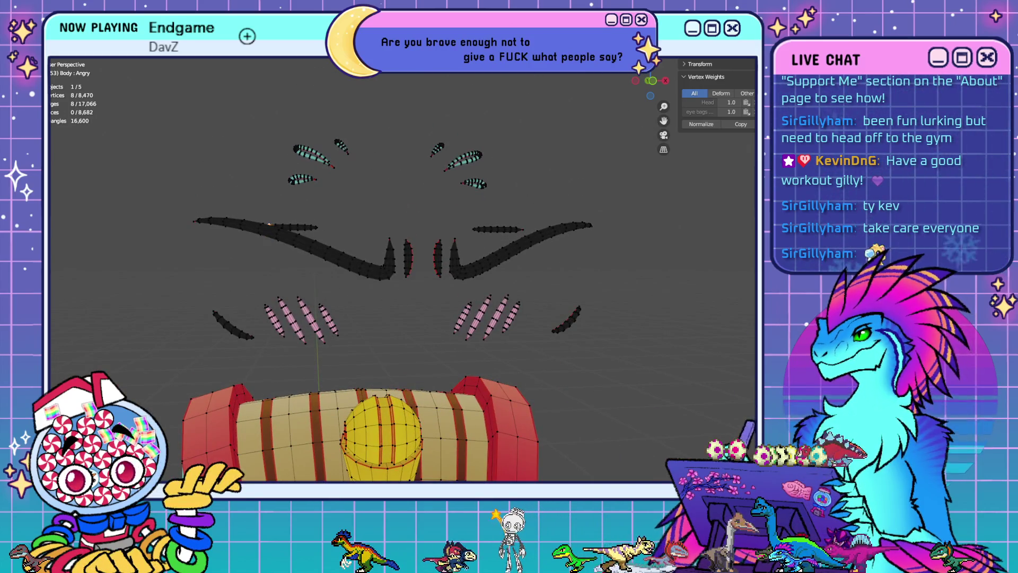
{"action": "mouse_move", "coordinate": [567, 352]}
{"action": "middle_mouse_down"}
{"action": "mouse_move", "coordinate": [470, 364]}
{"action": "mouse_move", "coordinate": [442, 386]}
{"action": "mouse_move", "coordinate": [371, 366]}
{"action": "mouse_move", "coordinate": [345, 272]}
{"action": "mouse_move", "coordinate": [344, 344]}
{"action": "mouse_move", "coordinate": [380, 280]}
{"action": "mouse_move", "coordinate": [391, 293]}
{"action": "mouse_move", "coordinate": [377, 361]}
{"action": "middle_mouse_up"}
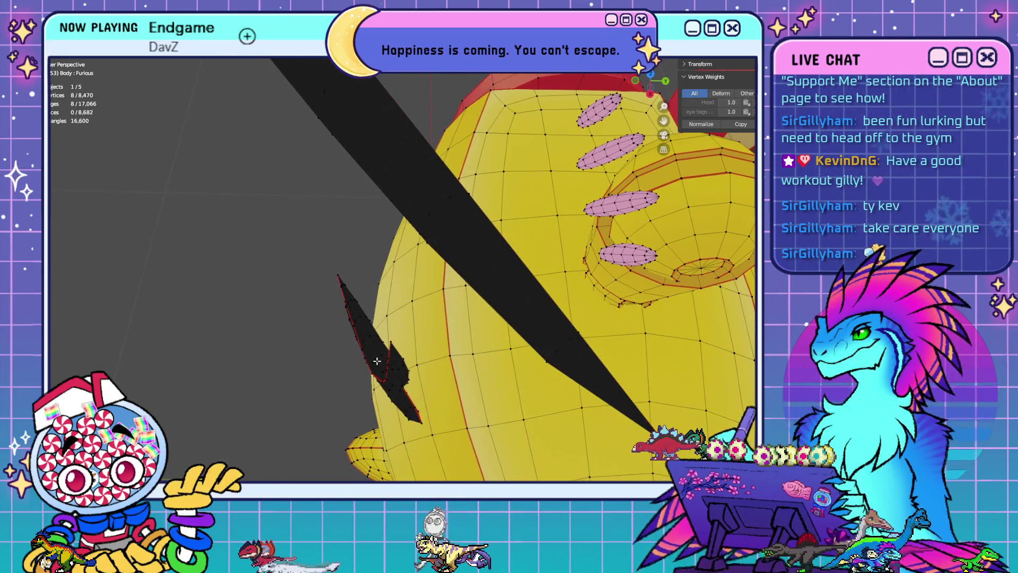
{"action": "mouse_move", "coordinate": [377, 363]}
{"action": "middle_mouse_down"}
{"action": "mouse_move", "coordinate": [409, 377]}
{"action": "mouse_move", "coordinate": [487, 338]}
{"action": "mouse_move", "coordinate": [509, 348]}
{"action": "mouse_move", "coordinate": [421, 344]}
{"action": "mouse_move", "coordinate": [446, 343]}
{"action": "mouse_move", "coordinate": [438, 341]}
{"action": "middle_mouse_up"}
{"action": "middle_click_drag", "start_coordinate": [369, 330], "coordinate": [412, 324]}
{"action": "mouse_move", "coordinate": [477, 267]}
{"action": "middle_mouse_down"}
{"action": "mouse_move", "coordinate": [382, 340]}
{"action": "mouse_move", "coordinate": [405, 348]}
{"action": "middle_mouse_up"}
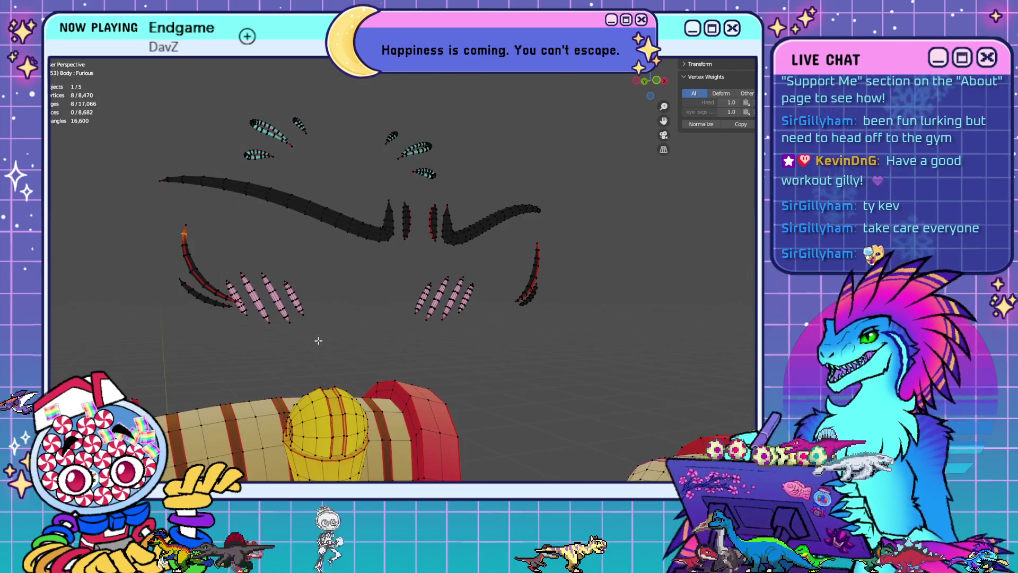
{"action": "scroll", "coordinate": [318, 341], "scroll_direction": "up", "scroll_amount": 5}
{"action": "mouse_move", "coordinate": [272, 307]}
{"action": "middle_mouse_down"}
{"action": "mouse_move", "coordinate": [353, 293]}
{"action": "mouse_move", "coordinate": [354, 280]}
{"action": "mouse_move", "coordinate": [381, 321]}
{"action": "middle_mouse_up"}
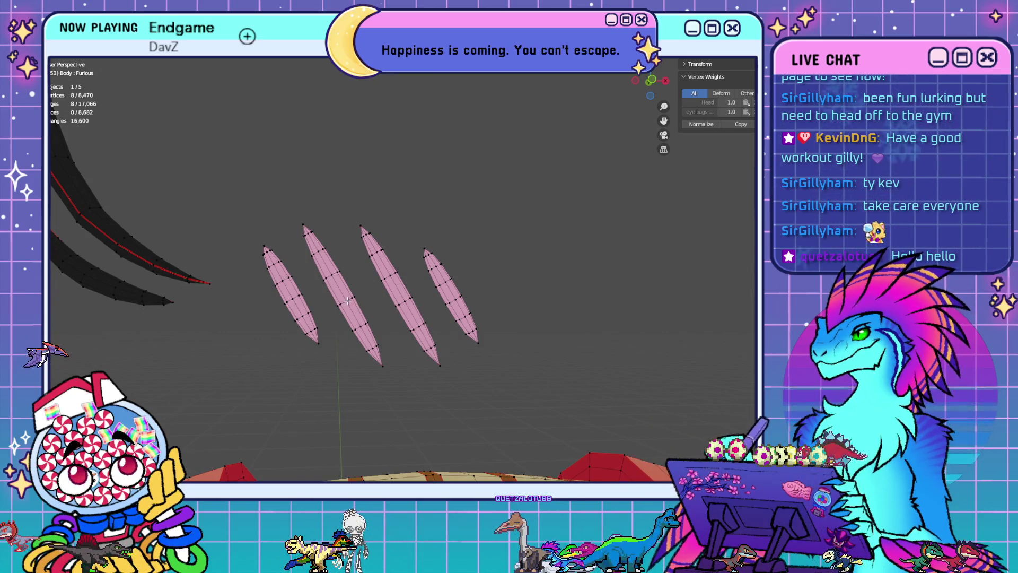
Select cheek-strip edge loops in front view and dissolve them, then undo that dissolve
{"action": "left_click", "coordinate": [404, 300], "text": "alt+shift"}
{"action": "left_click", "coordinate": [439, 288], "text": "alt+shift"}
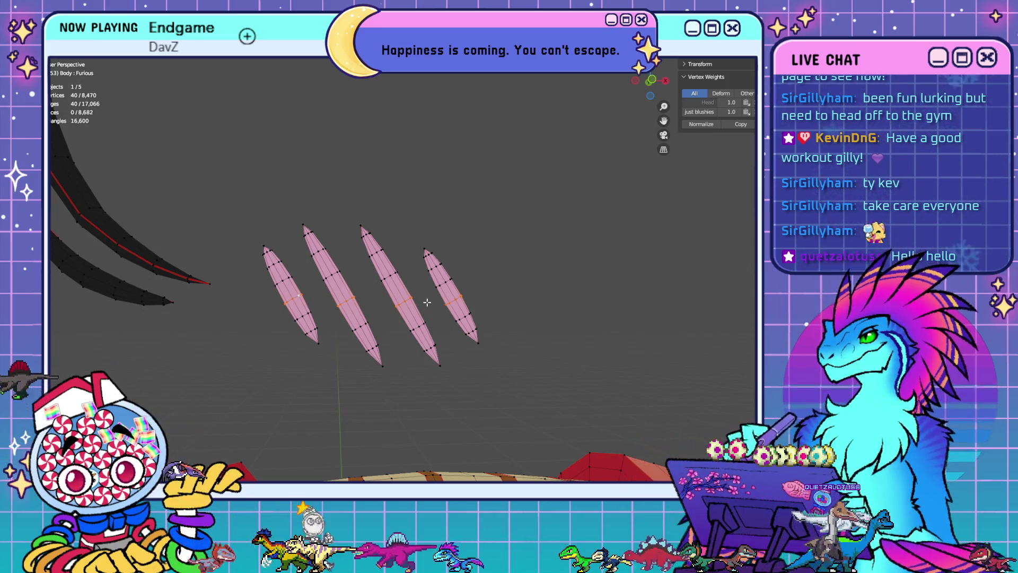
{"action": "scroll", "coordinate": [477, 312], "scroll_direction": "down", "scroll_amount": 5}
{"action": "middle_click_drag", "start_coordinate": [477, 311], "coordinate": [470, 322]}
{"action": "key", "text": "KP_1"}
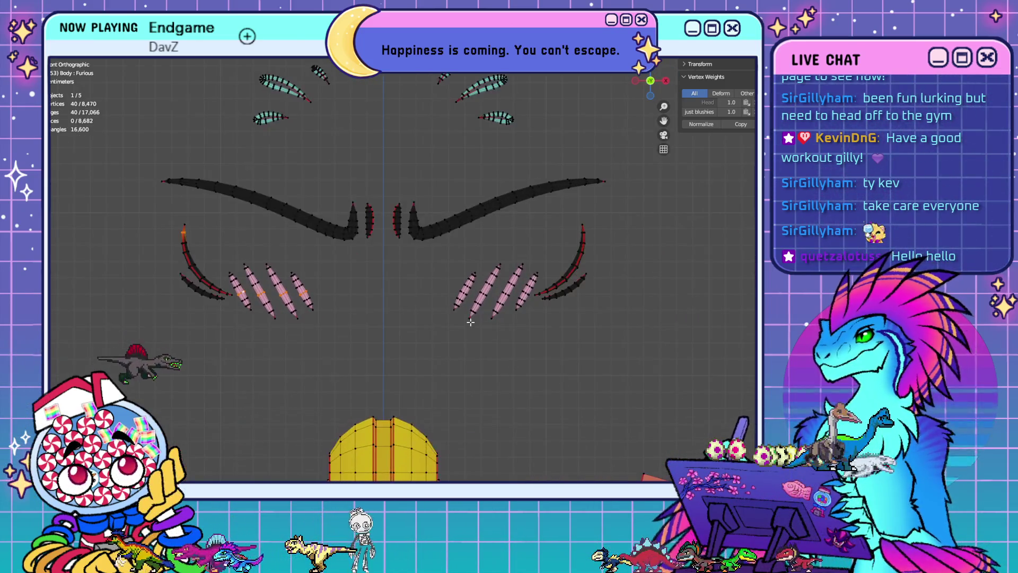
{"action": "scroll", "coordinate": [470, 322], "scroll_direction": "up", "scroll_amount": 3}
{"action": "left_click", "coordinate": [538, 318], "text": "alt+shift"}
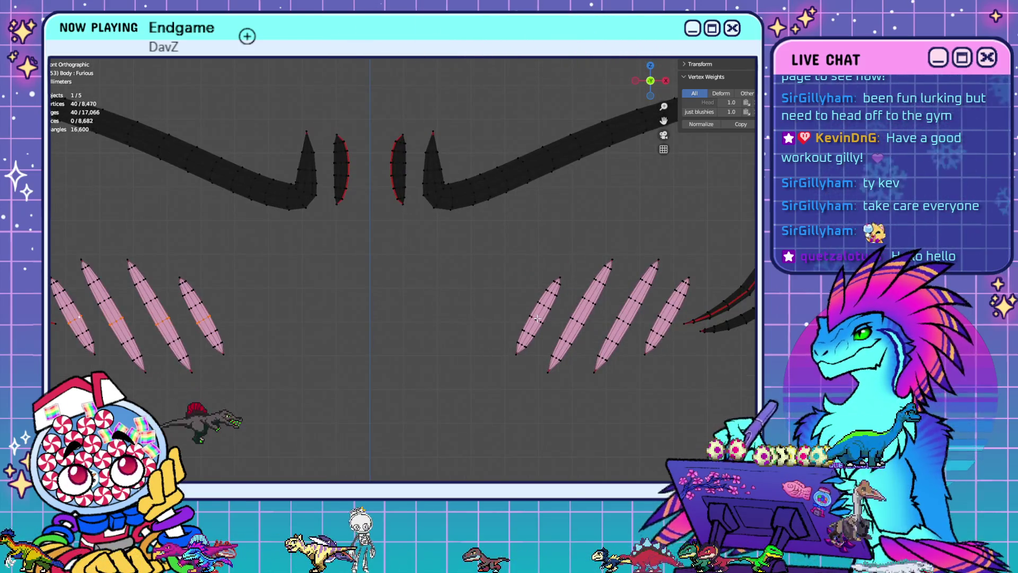
{"action": "left_click", "coordinate": [577, 320], "text": "alt+shift"}
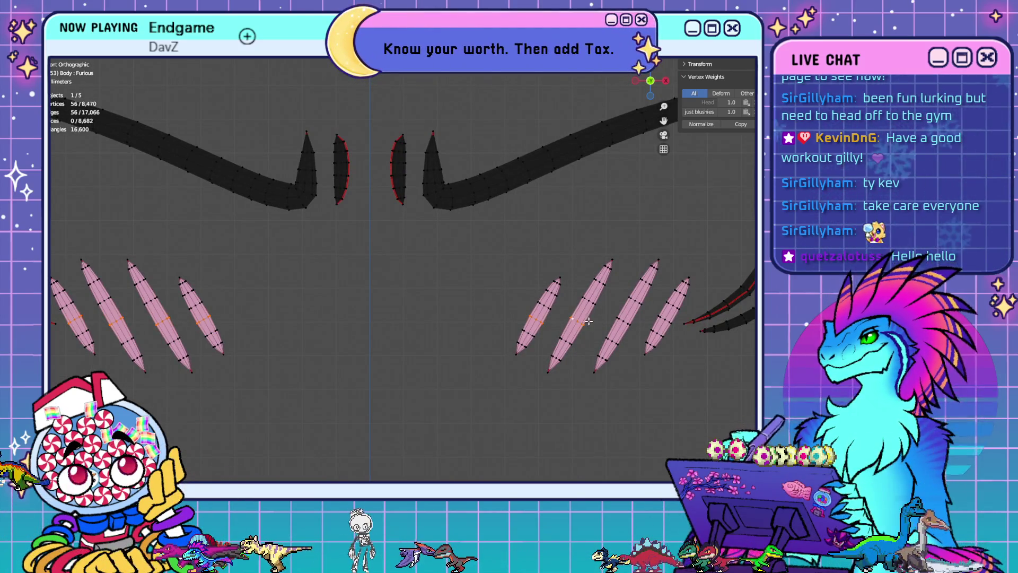
{"action": "left_click", "coordinate": [665, 318], "text": "alt+shift"}
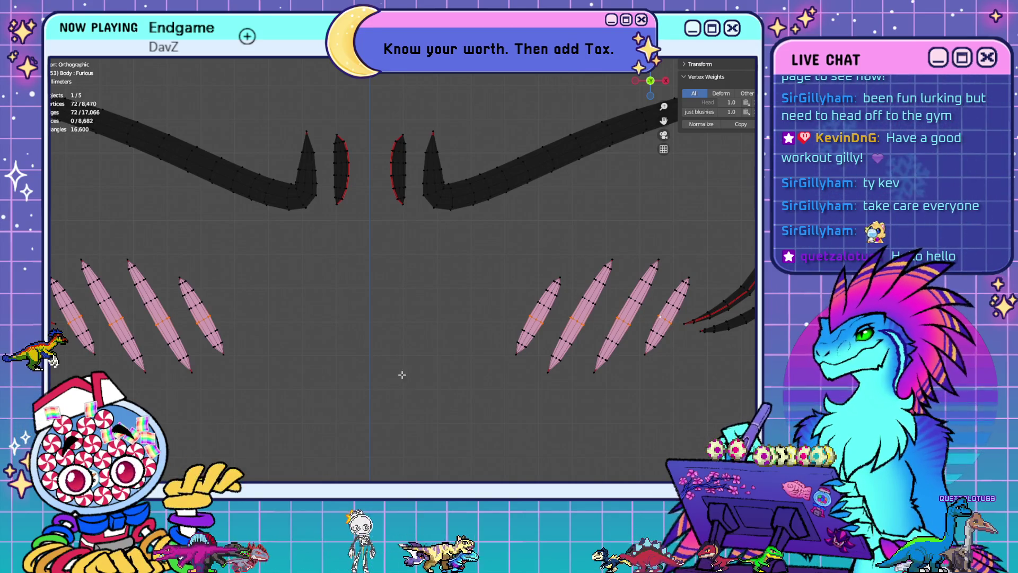
{"action": "key", "text": "x"}
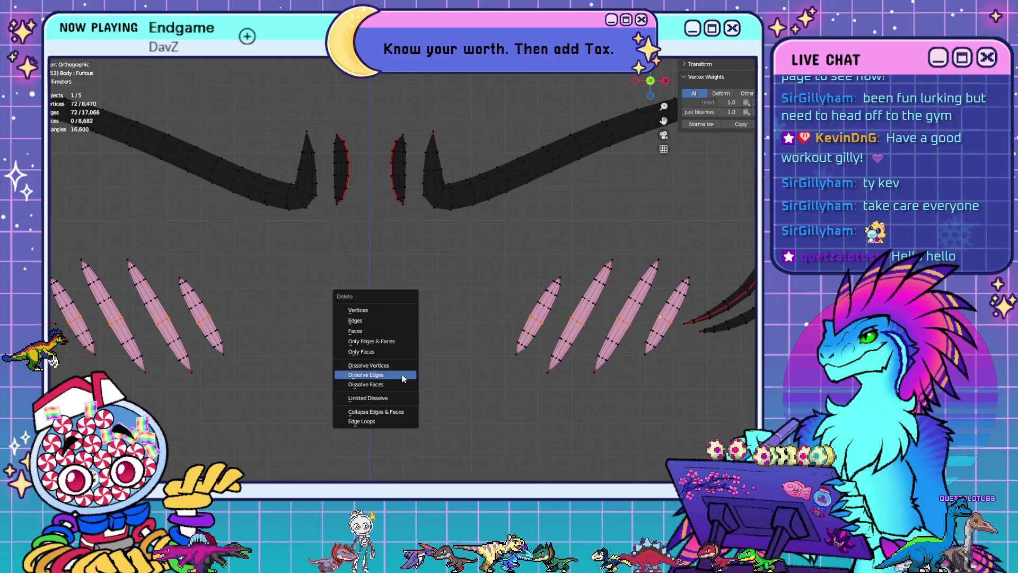
{"action": "left_click", "coordinate": [402, 378]}
{"action": "scroll", "coordinate": [414, 372], "scroll_direction": "down", "scroll_amount": 3}
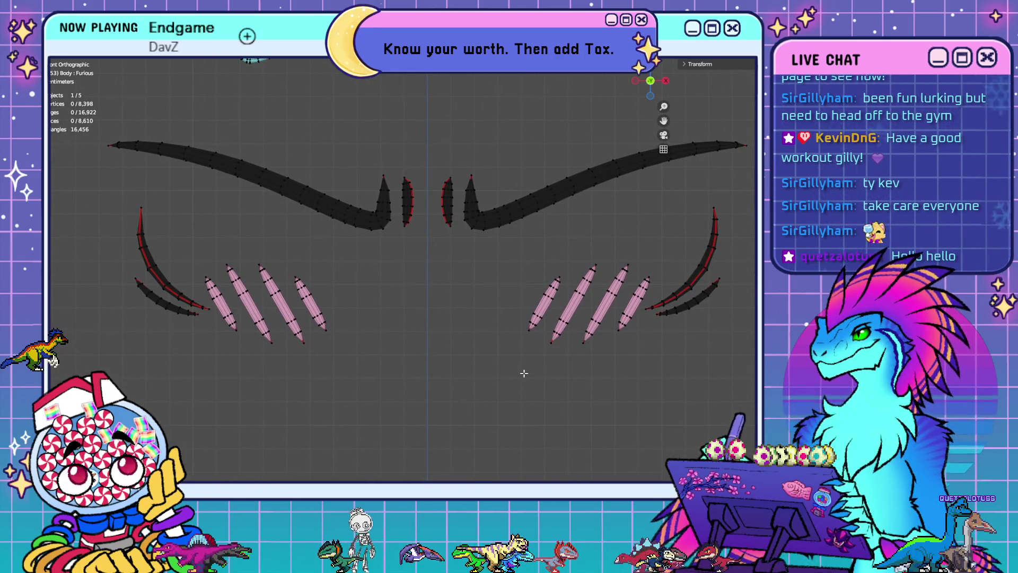
{"action": "key", "text": "ctrl+z"}
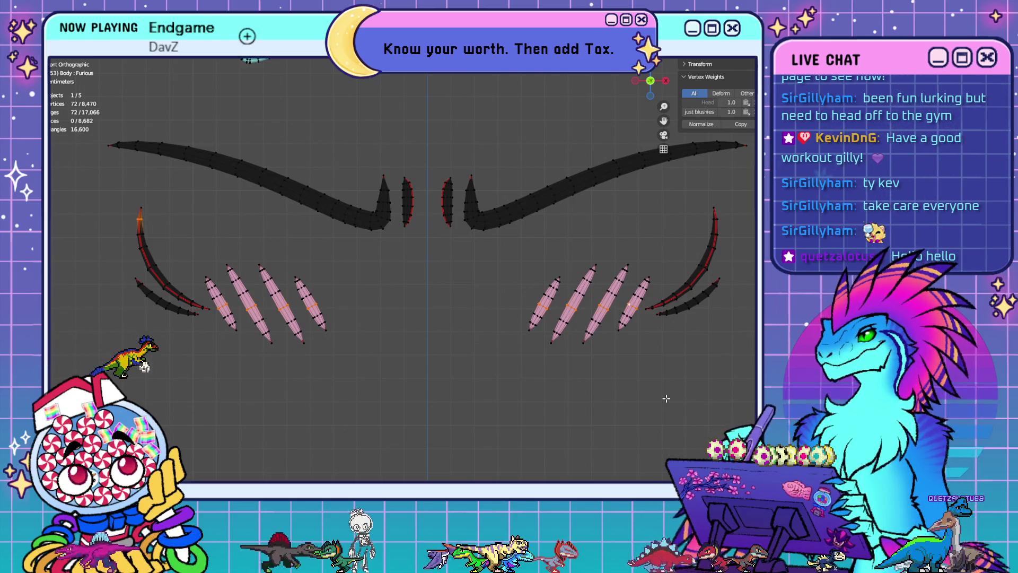
Start a fresh selection with edge loops on the rightmost and third pink marks
{"action": "scroll", "coordinate": [666, 398], "scroll_direction": "up", "scroll_amount": 4}
{"action": "mouse_move", "coordinate": [666, 398]}
{"action": "middle_mouse_down", "text": "shift"}
{"action": "mouse_move", "coordinate": [641, 402]}
{"action": "mouse_move", "coordinate": [604, 380]}
{"action": "middle_mouse_up", "text": "shift"}
{"action": "left_click", "coordinate": [591, 397]}
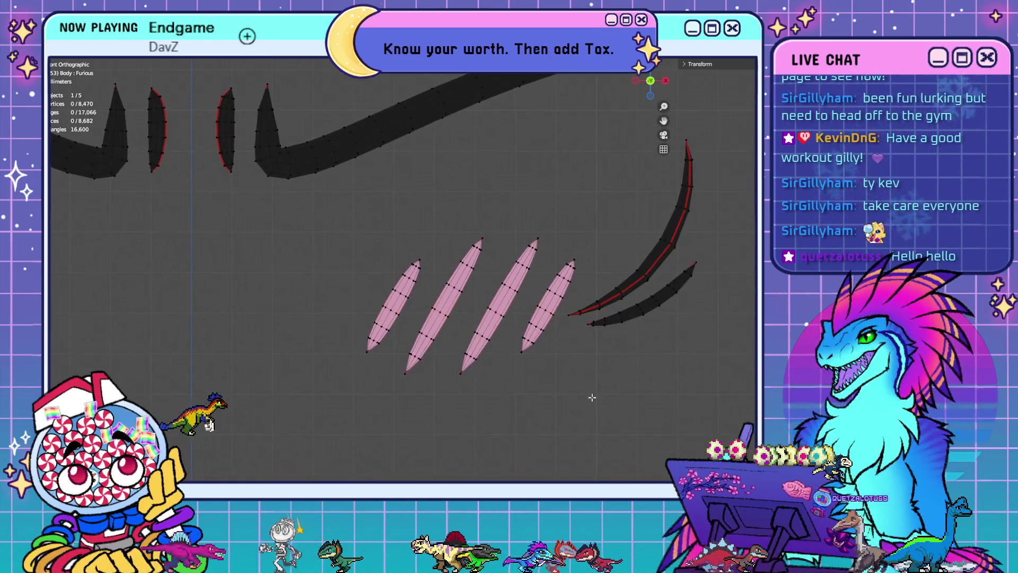
{"action": "left_click", "coordinate": [555, 293], "text": "alt"}
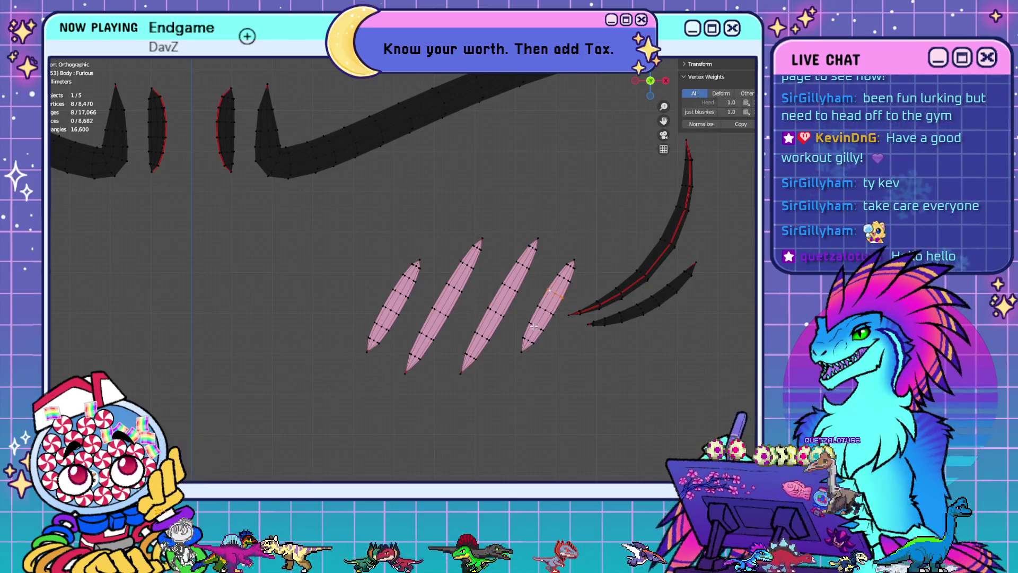
{"action": "left_click", "coordinate": [508, 285], "text": "alt+shift"}
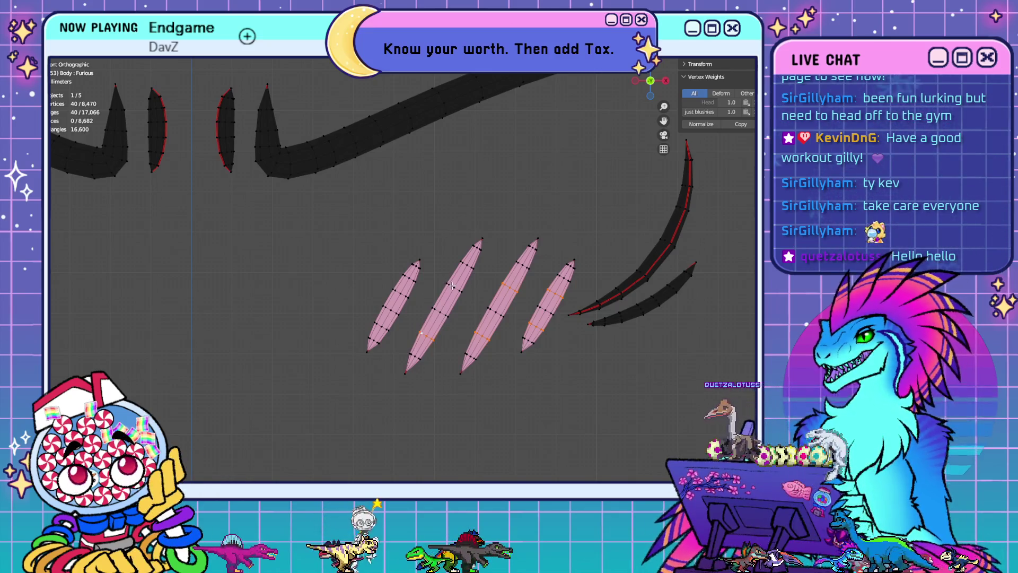
{"action": "left_click", "coordinate": [380, 324], "text": "alt+shift"}
{"action": "left_click", "coordinate": [397, 292], "text": "alt+shift"}
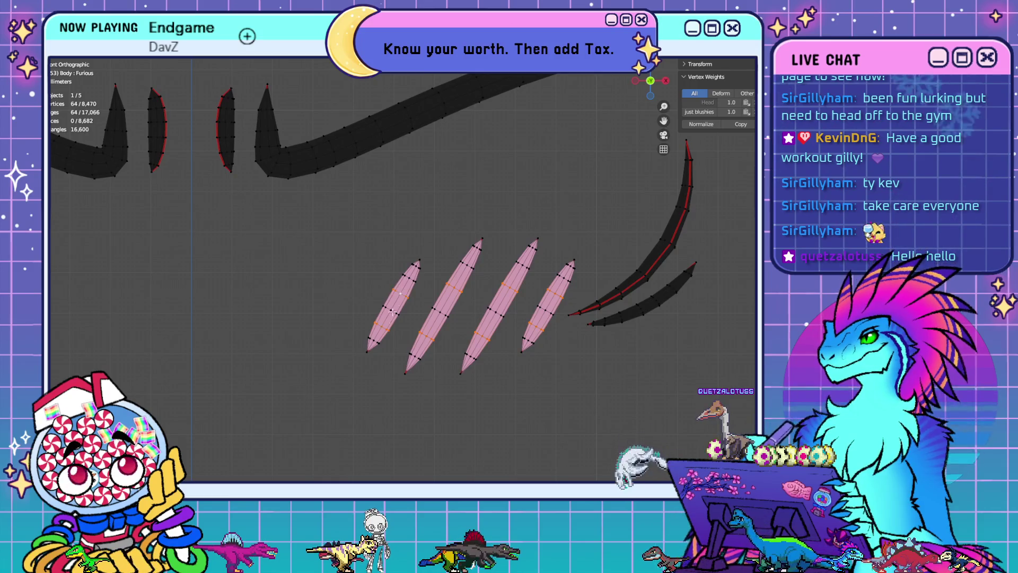
Add loops on the first and second pink marks and dissolve them all, reaching 8,342 vertices
{"action": "scroll", "coordinate": [397, 297], "scroll_direction": "down", "scroll_amount": 8, "text": "ctrl"}
{"action": "scroll", "coordinate": [394, 329], "scroll_direction": "up", "scroll_amount": 1}
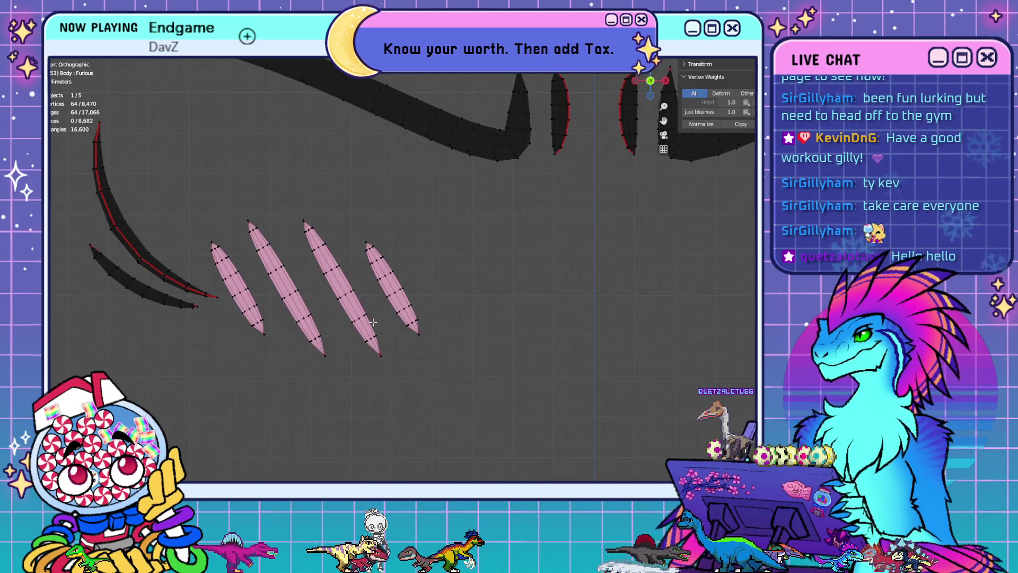
{"action": "left_click", "coordinate": [362, 316], "text": "alt+shift"}
{"action": "left_click", "coordinate": [335, 269], "text": "alt+shift"}
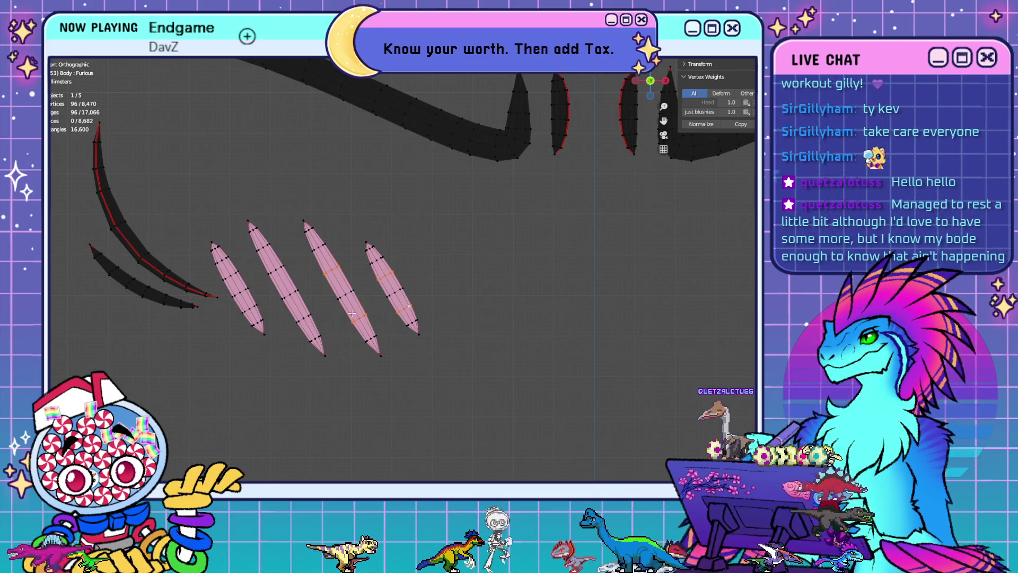
{"action": "left_click", "coordinate": [285, 284], "text": "alt+shift"}
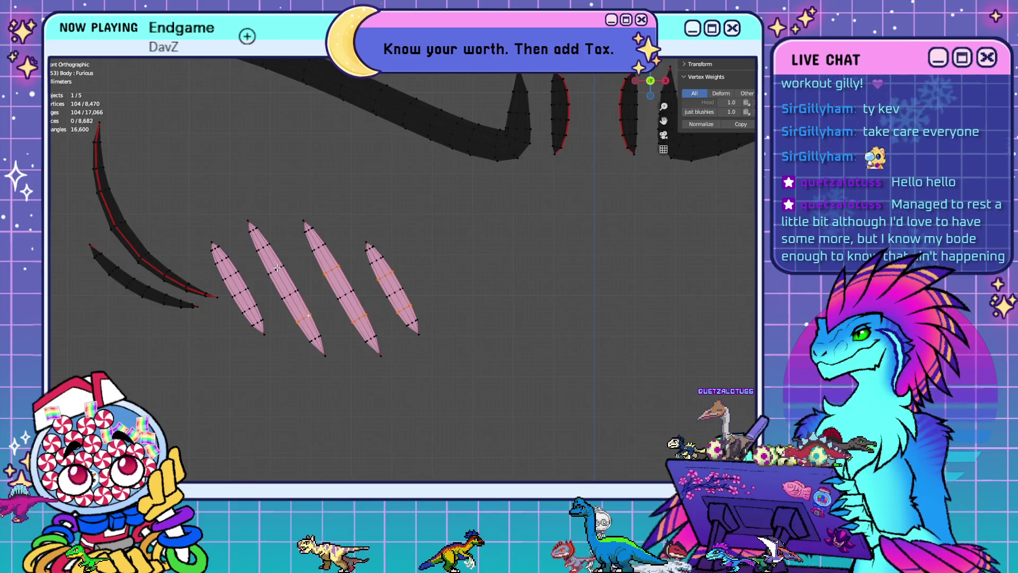
{"action": "left_click", "coordinate": [238, 302], "text": "alt+shift"}
{"action": "left_click", "coordinate": [246, 309], "text": "alt+shift"}
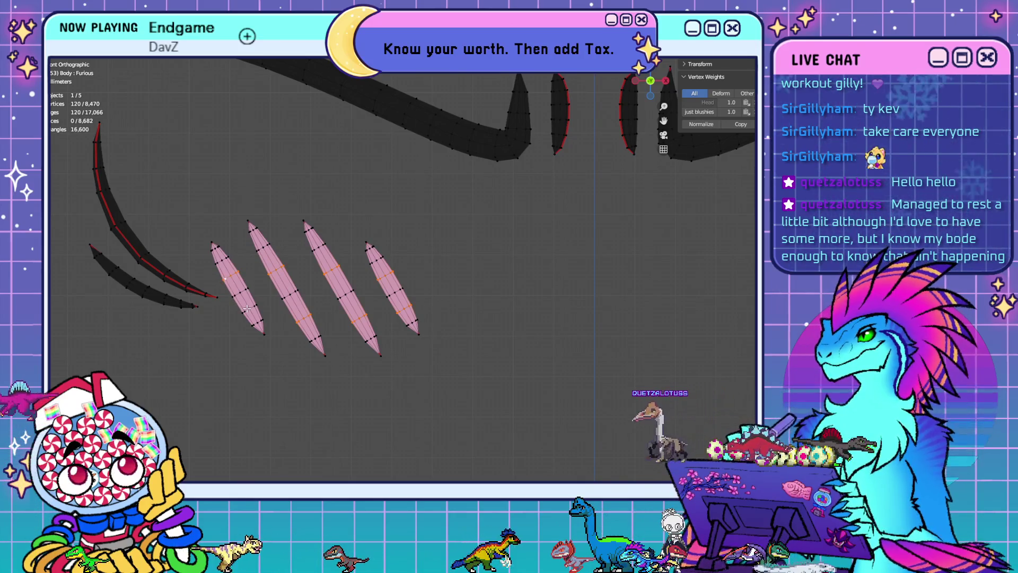
{"action": "key", "text": "x"}
{"action": "left_click", "coordinate": [466, 386]}
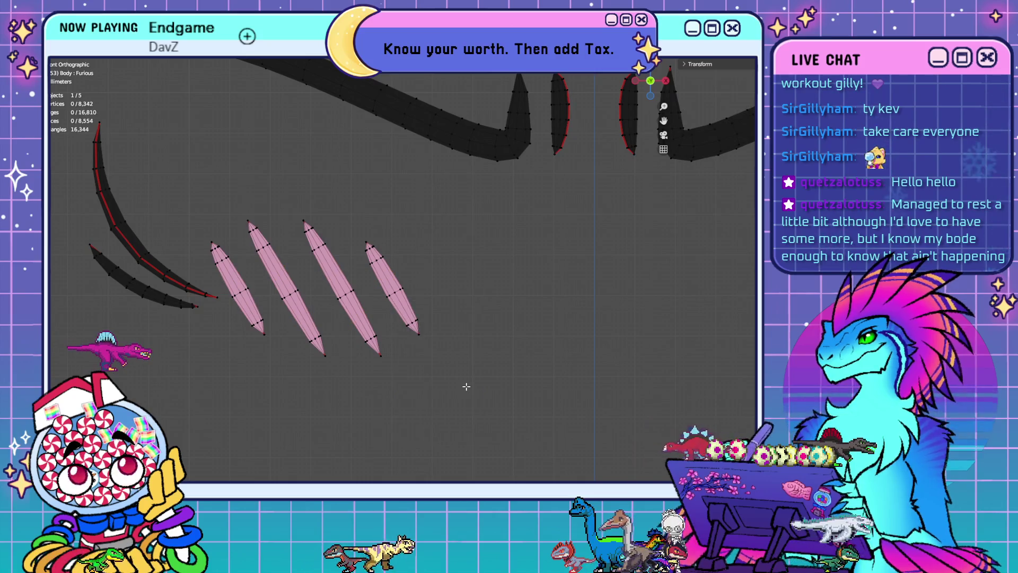
Zoom out, centre the body, then orbit and zoom in until the hip socket faces the view
{"action": "scroll", "coordinate": [466, 386], "scroll_direction": "down", "scroll_amount": 6}
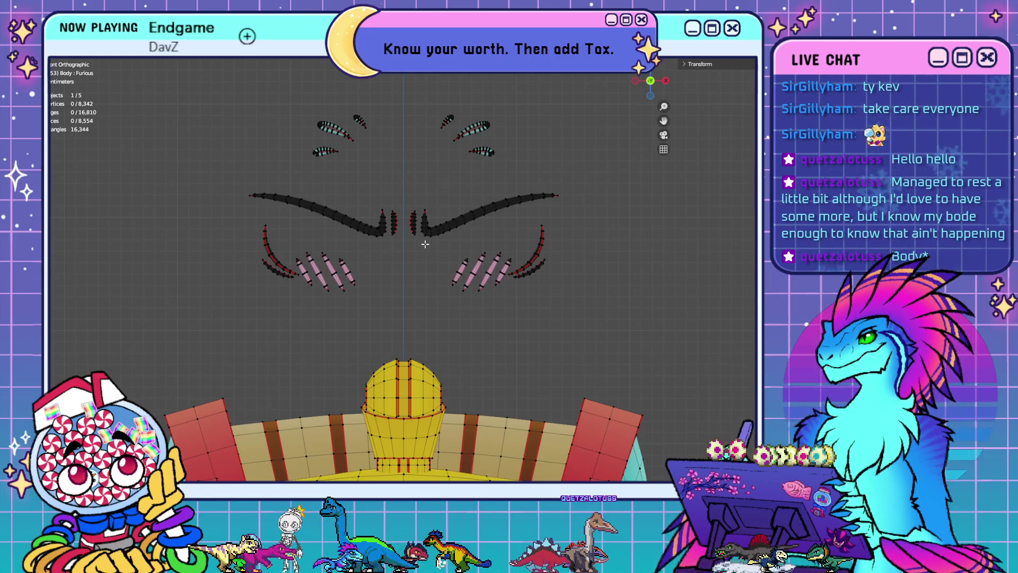
{"action": "scroll", "coordinate": [434, 254], "scroll_direction": "up", "scroll_amount": 5}
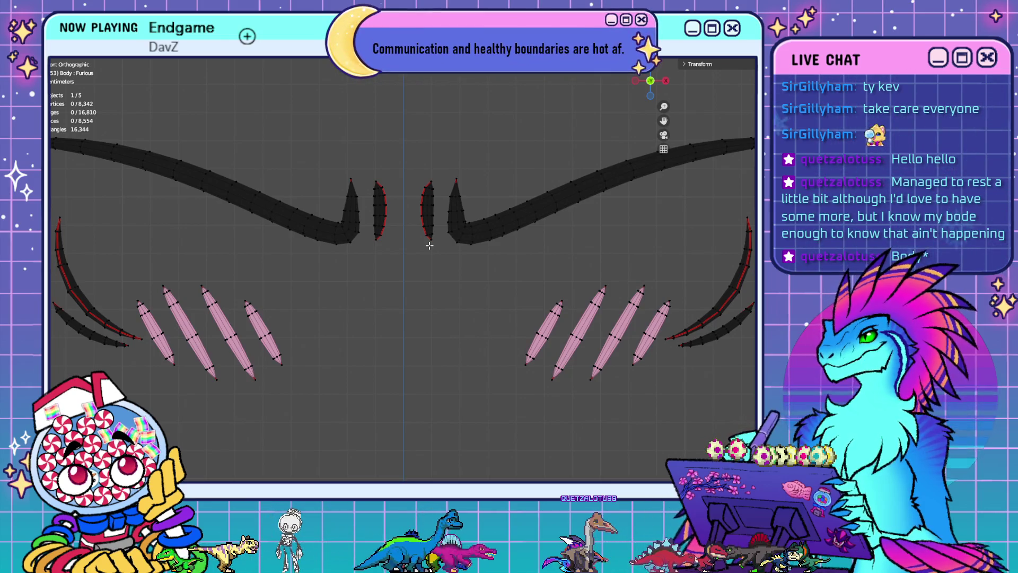
{"action": "scroll", "coordinate": [430, 245], "scroll_direction": "down", "scroll_amount": 6}
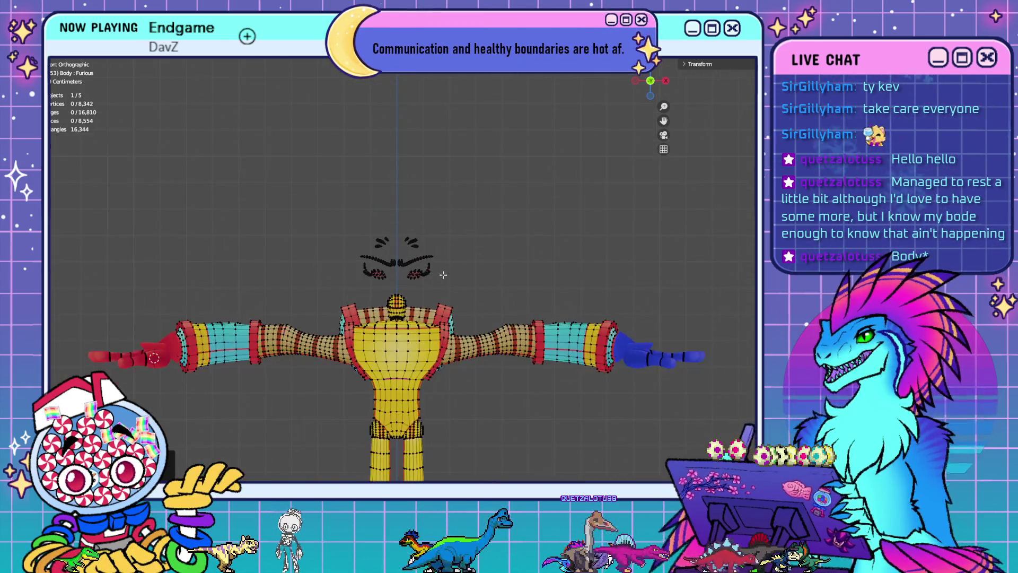
{"action": "scroll", "coordinate": [435, 343], "scroll_direction": "up", "scroll_amount": 6}
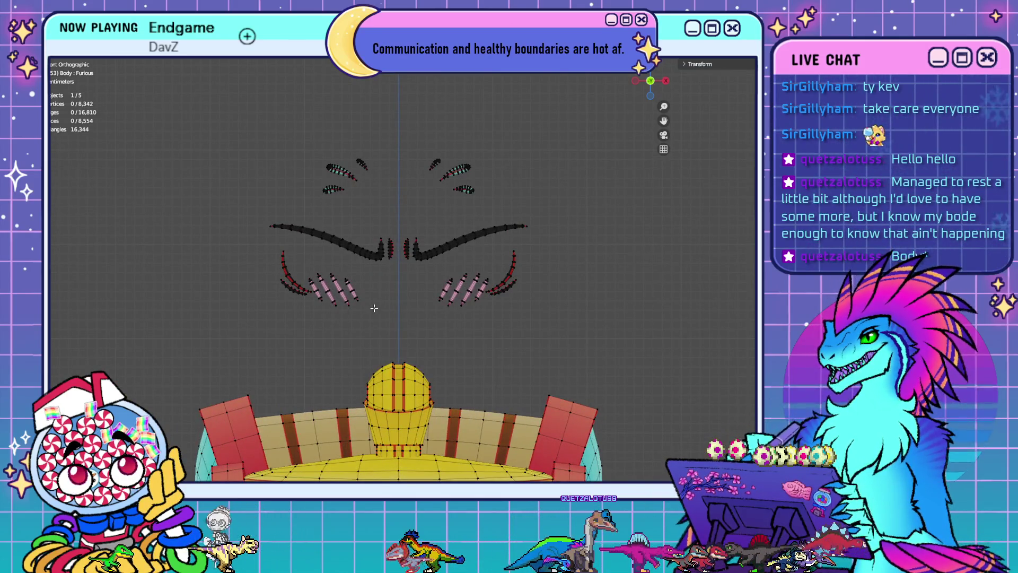
{"action": "scroll", "coordinate": [412, 304], "scroll_direction": "down", "scroll_amount": 6}
{"action": "mouse_move", "coordinate": [467, 392]}
{"action": "middle_mouse_down", "text": "shift"}
{"action": "mouse_move", "coordinate": [466, 204]}
{"action": "mouse_move", "coordinate": [483, 285]}
{"action": "middle_mouse_up", "text": "shift"}
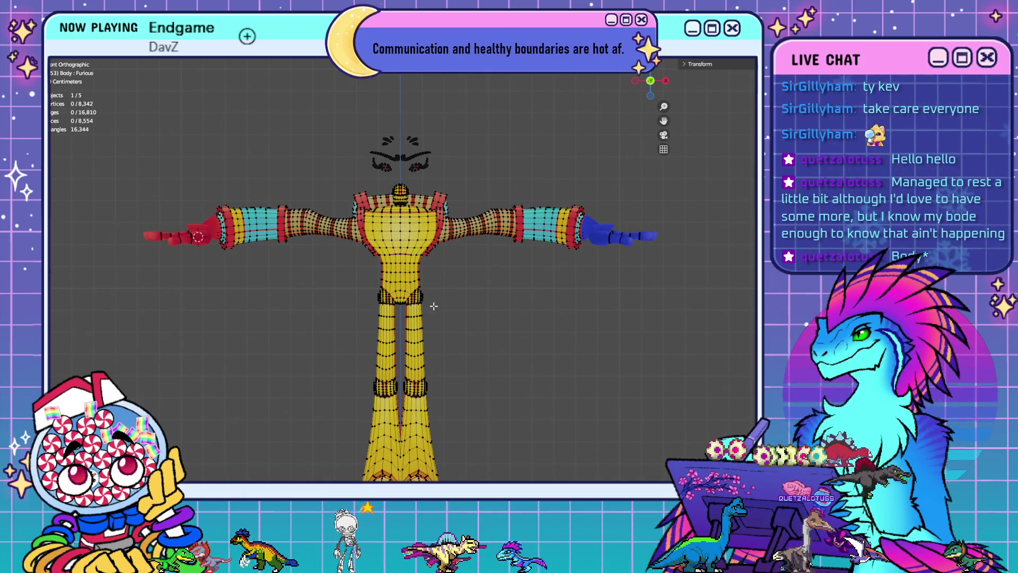
{"action": "mouse_move", "coordinate": [434, 303]}
{"action": "middle_mouse_down", "text": "shift"}
{"action": "mouse_move", "coordinate": [434, 360]}
{"action": "mouse_move", "coordinate": [417, 258]}
{"action": "middle_mouse_up", "text": "shift"}
{"action": "scroll", "coordinate": [487, 276], "scroll_direction": "up", "scroll_amount": 5}
{"action": "mouse_move", "coordinate": [494, 271]}
{"action": "middle_mouse_down"}
{"action": "mouse_move", "coordinate": [471, 264]}
{"action": "mouse_move", "coordinate": [385, 279]}
{"action": "middle_mouse_up"}
{"action": "scroll", "coordinate": [385, 279], "scroll_direction": "up", "scroll_amount": 7}
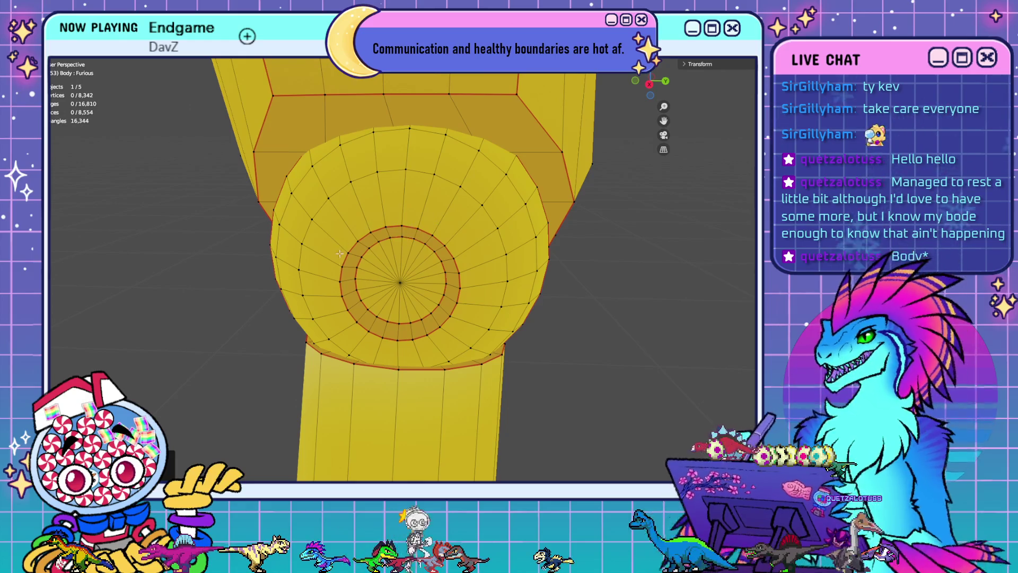
{"action": "middle_click_drag", "start_coordinate": [383, 215], "coordinate": [445, 261]}
Merge the pole vertices at the hip socket centre with repeated Merge At Center
{"action": "left_click", "coordinate": [442, 171]}
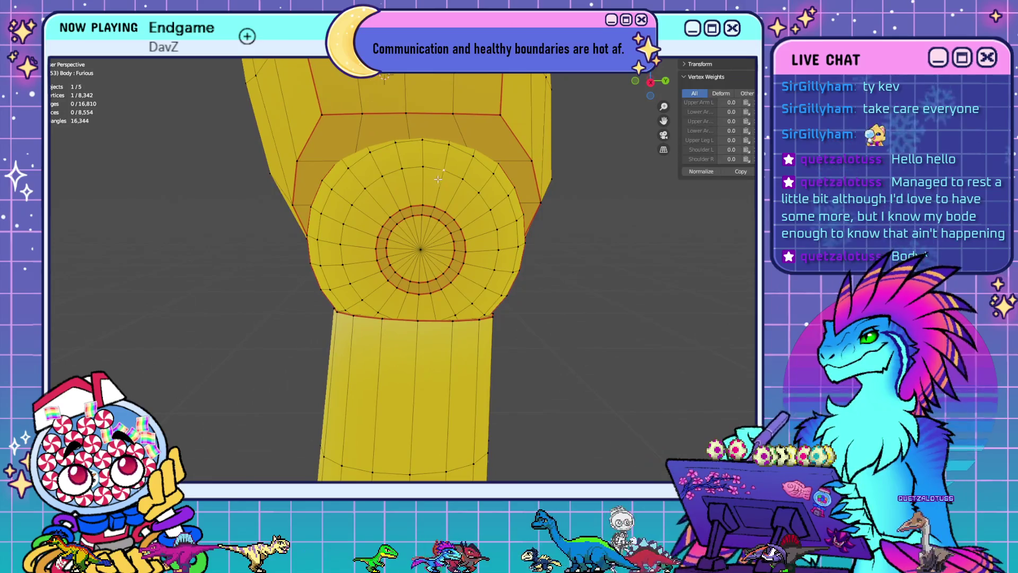
{"action": "key", "text": "m"}
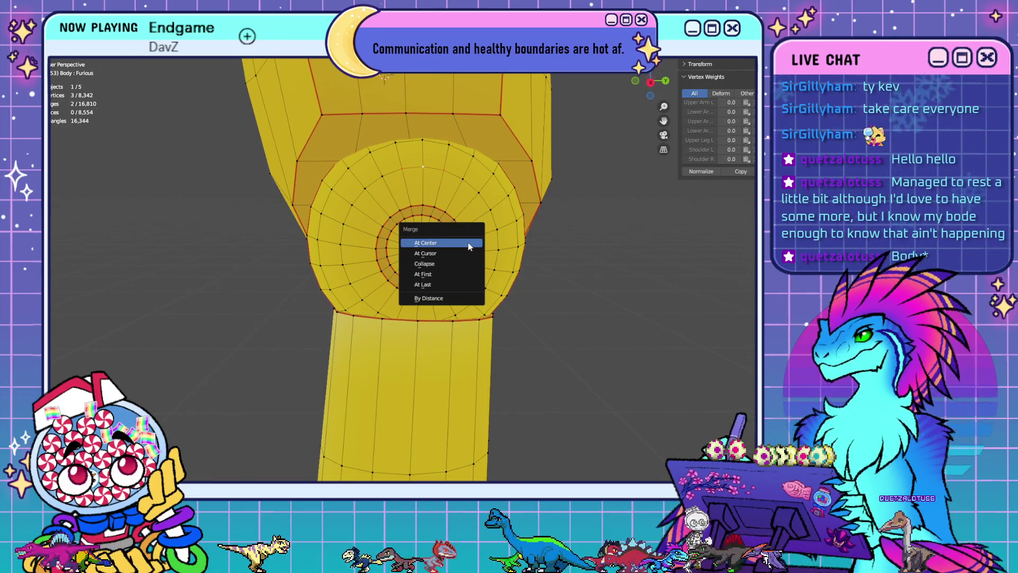
{"action": "left_click", "coordinate": [464, 242]}
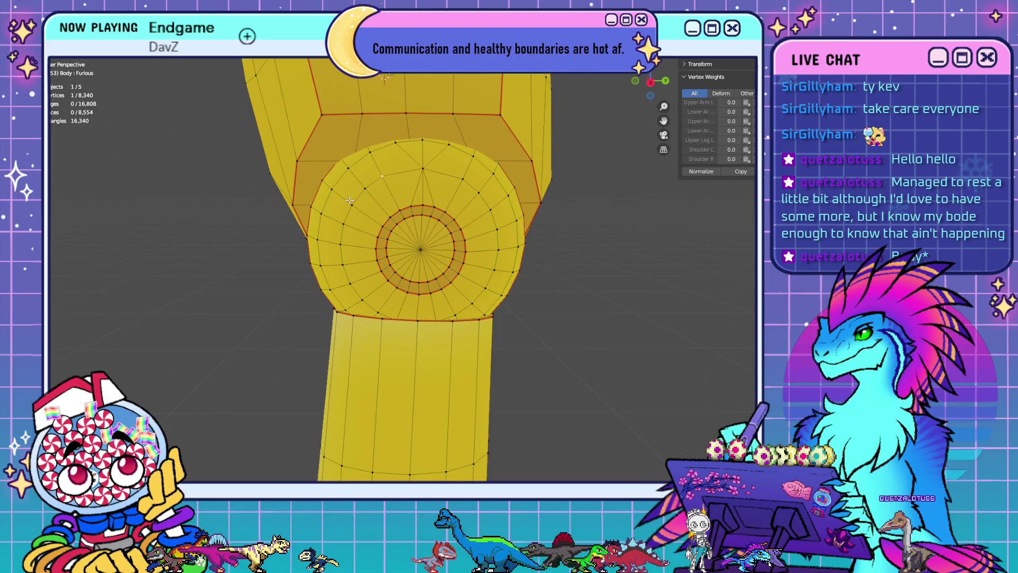
{"action": "key", "text": "m"}
{"action": "left_click", "coordinate": [371, 247]}
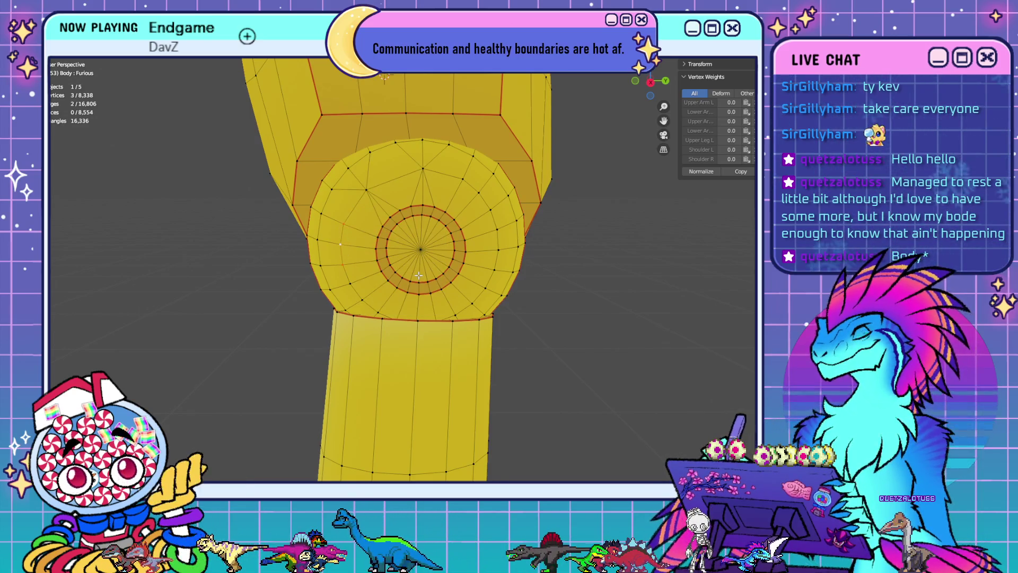
{"action": "key", "text": "m"}
{"action": "left_click", "coordinate": [373, 275]}
Inspect the merged hip's shading across the lower body with overlays hidden, then restore them
{"action": "middle_click_drag", "start_coordinate": [374, 275], "coordinate": [521, 298]}
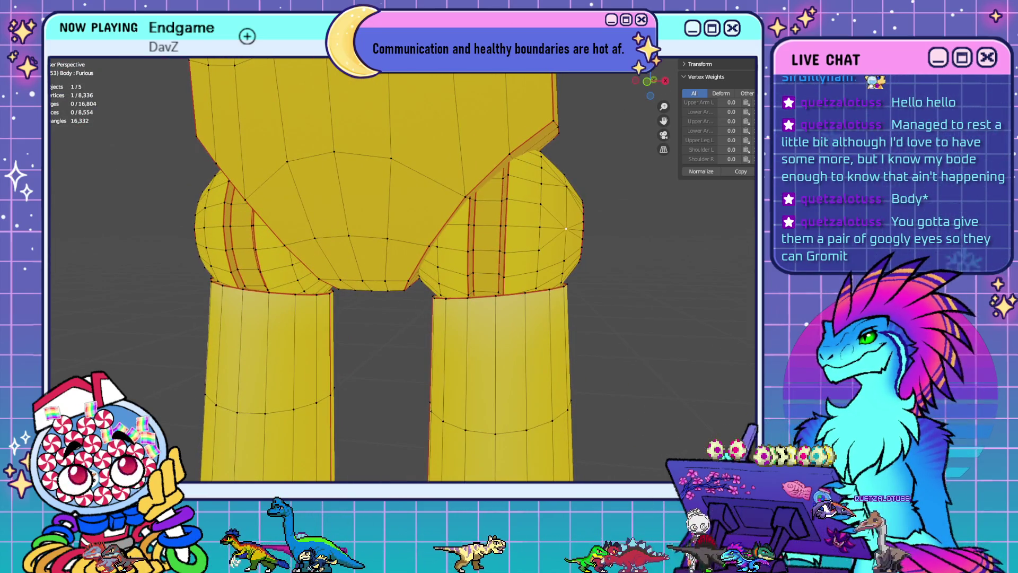
{"action": "key", "text": "shift+alt+z"}
{"action": "scroll", "coordinate": [607, 182], "scroll_direction": "down", "scroll_amount": 3}
{"action": "mouse_move", "coordinate": [621, 291]}
{"action": "middle_mouse_down"}
{"action": "mouse_move", "coordinate": [613, 285]}
{"action": "mouse_move", "coordinate": [655, 286]}
{"action": "mouse_move", "coordinate": [654, 301]}
{"action": "mouse_move", "coordinate": [467, 294]}
{"action": "middle_mouse_up"}
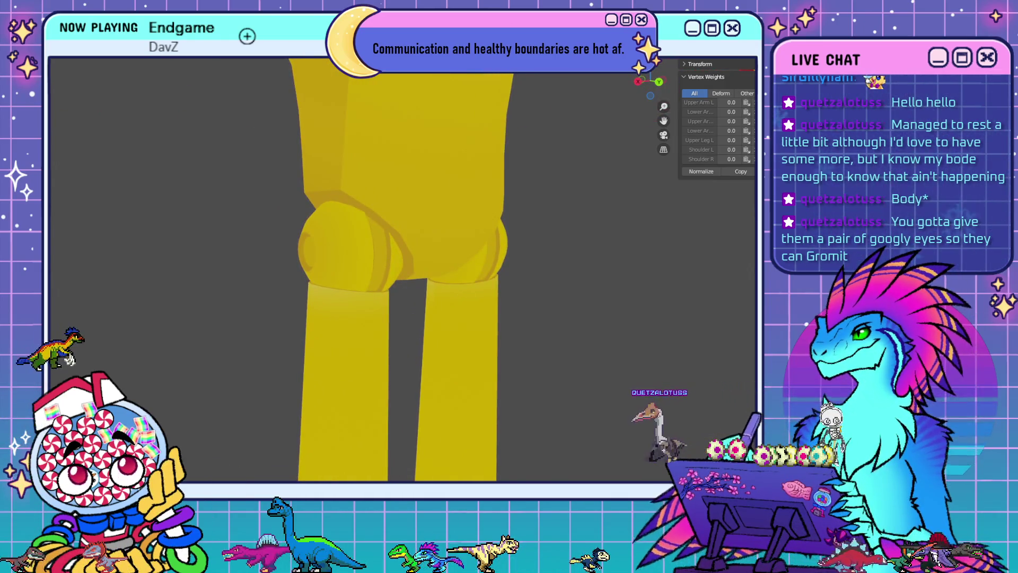
{"action": "key", "text": "shift+alt+z"}
Orbit around to the other hip socket and select a vertex on its ring
{"action": "middle_click_drag", "start_coordinate": [354, 239], "coordinate": [407, 237]}
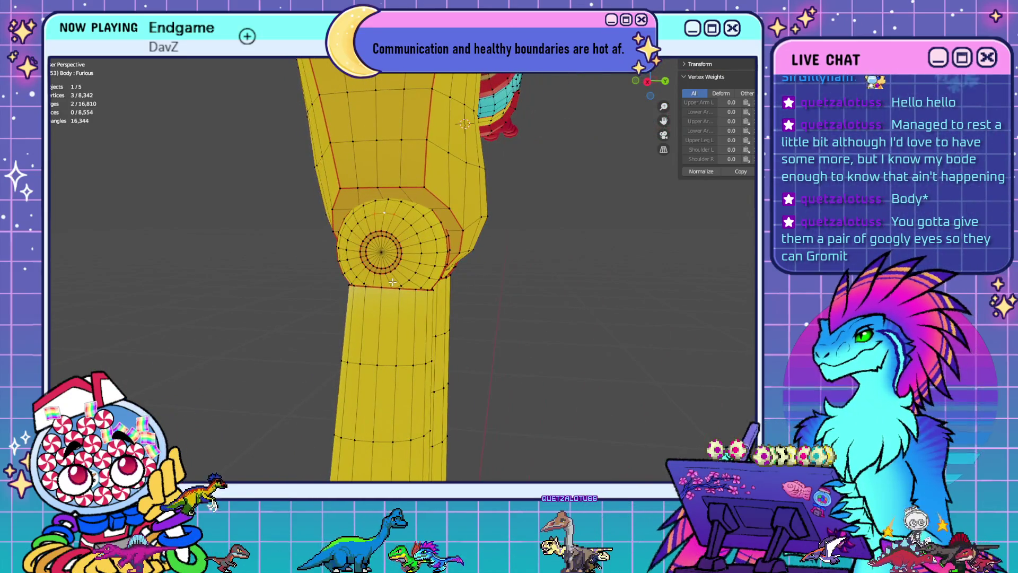
{"action": "scroll", "coordinate": [392, 281], "scroll_direction": "up", "scroll_amount": 3}
{"action": "middle_click_drag", "start_coordinate": [353, 229], "coordinate": [617, 228]}
{"action": "left_click", "coordinate": [617, 227]}
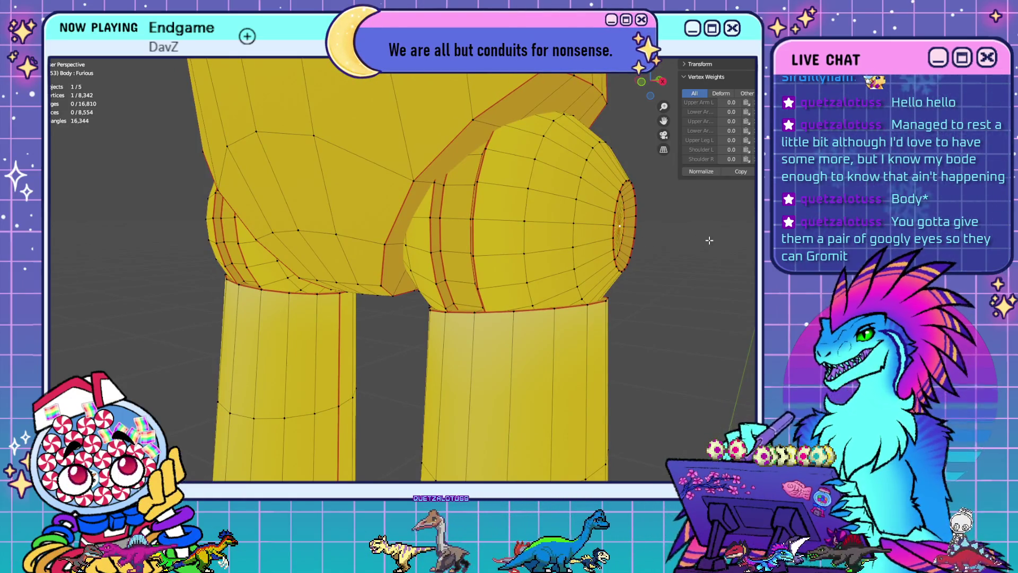
{"action": "mouse_move", "coordinate": [710, 240]}
{"action": "middle_mouse_down"}
{"action": "mouse_move", "coordinate": [577, 280]}
{"action": "mouse_move", "coordinate": [528, 230]}
{"action": "middle_mouse_up"}
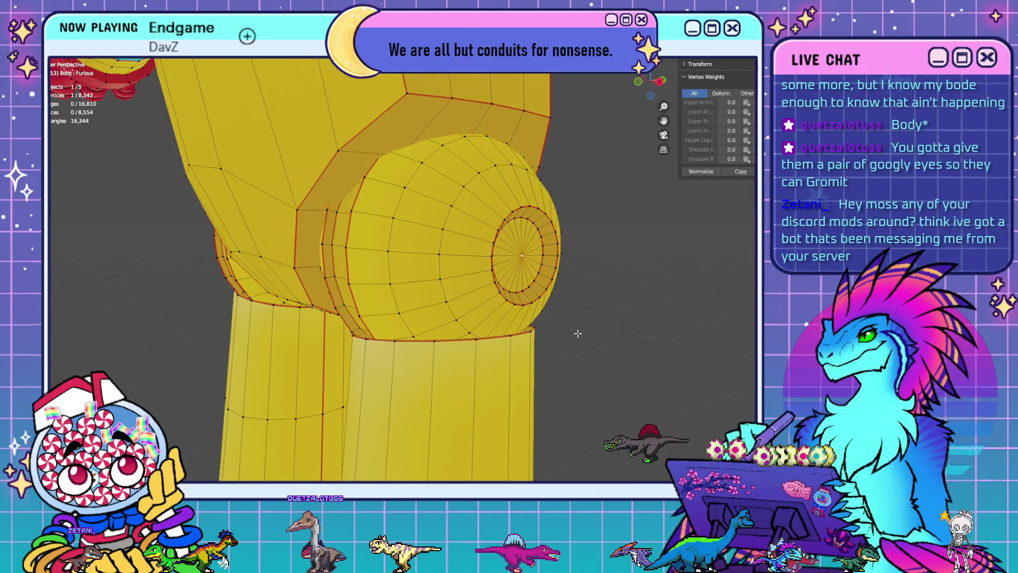